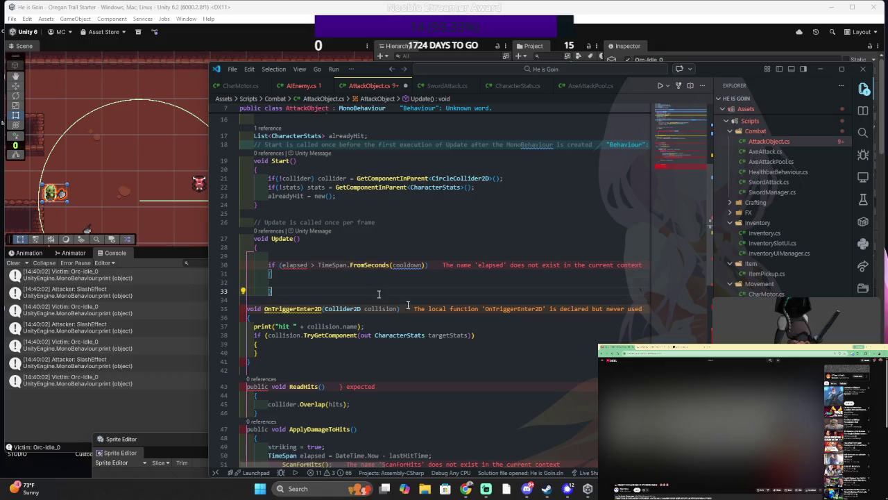
- Close the Update method with a brace and change the ScanForHits call to ReadHits
key("Return")
type("}")
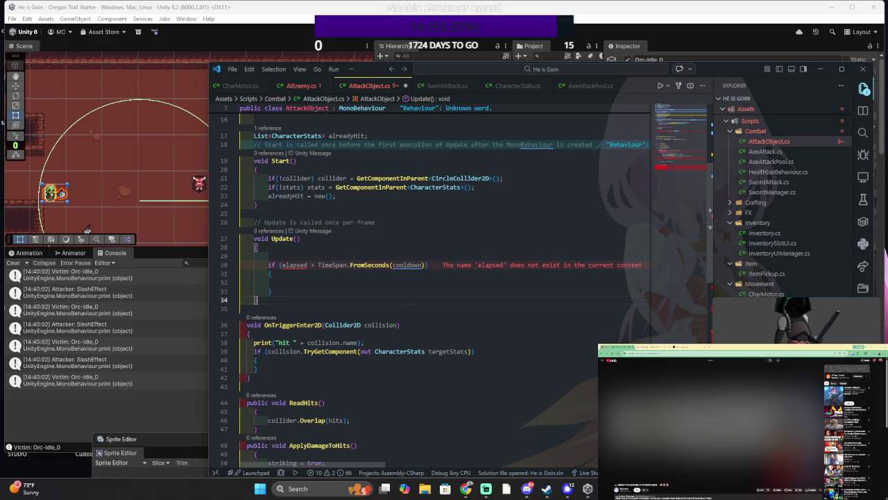
scroll(408, 265, "down", 5)
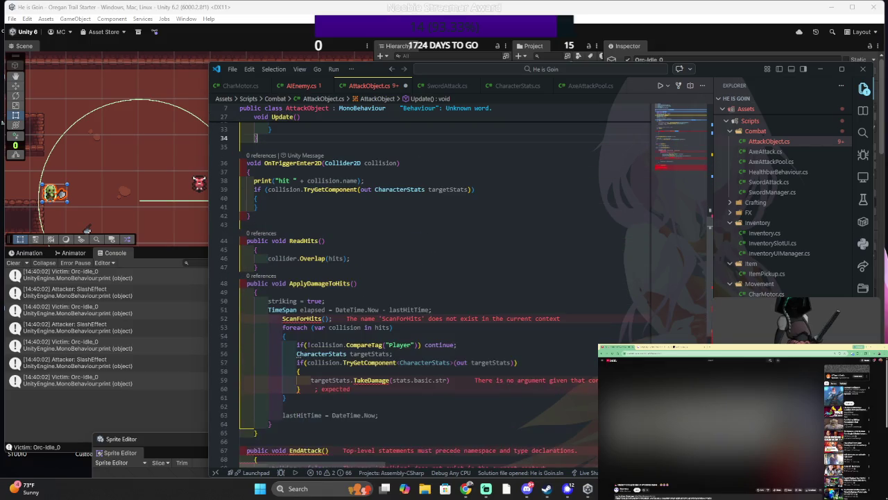
scroll(525, 182, "down", 2)
scroll(526, 181, "down", 1)
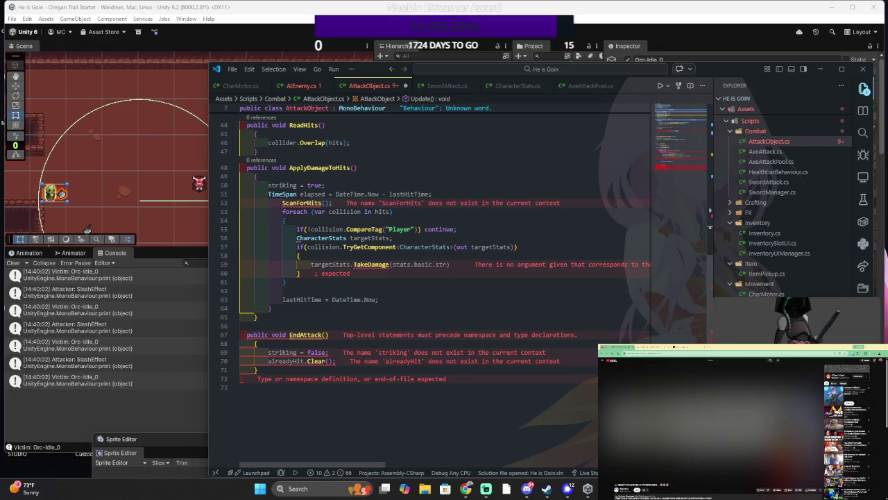
left_click(318, 125)
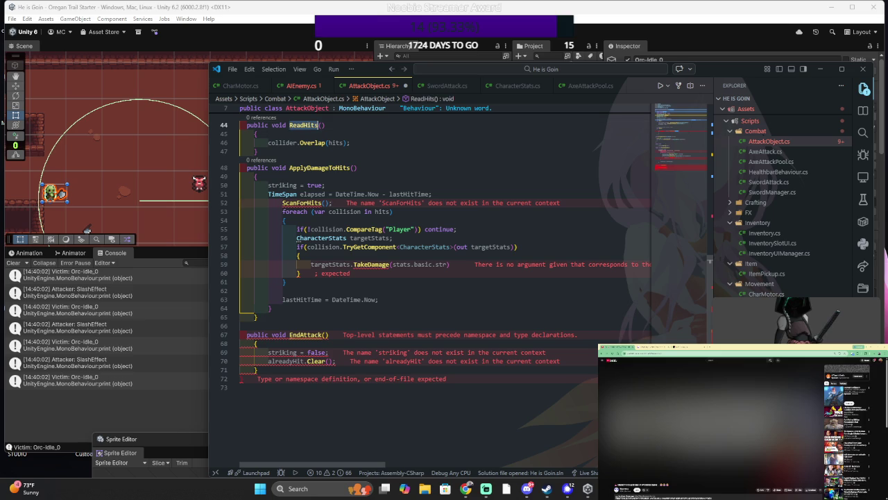
double_click(300, 202)
type("ReadHits")
- Outdent the loop lines one level and delete the stray closing brace
key("shift+Down")
key("shift+Down")
key("shift+Down")
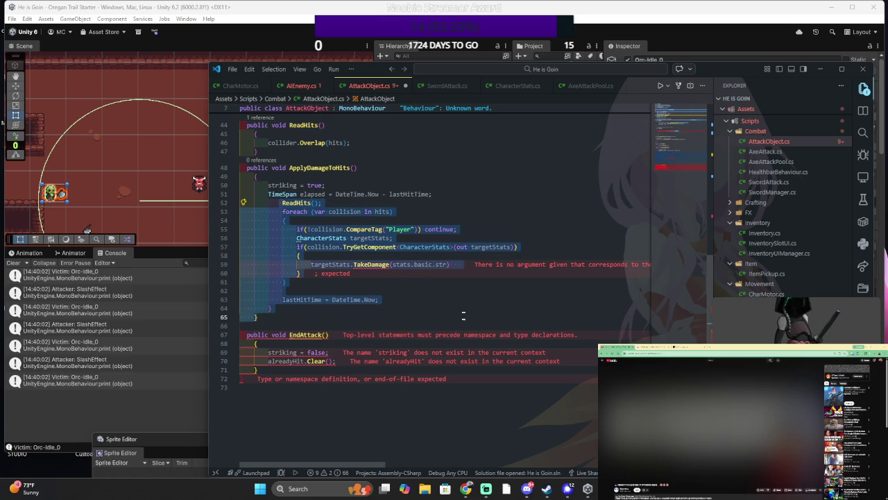
key("shift+Tab")
key("Escape")
key("BackSpace")
key("BackSpace")
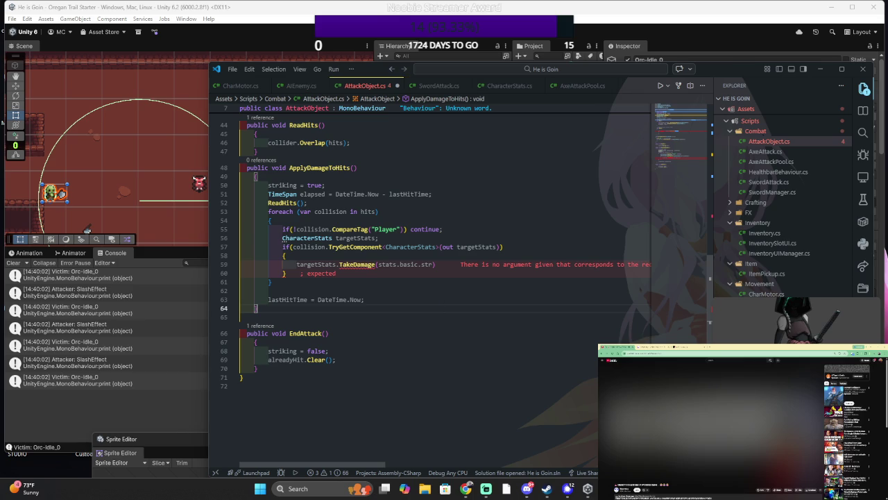
left_click(423, 194)
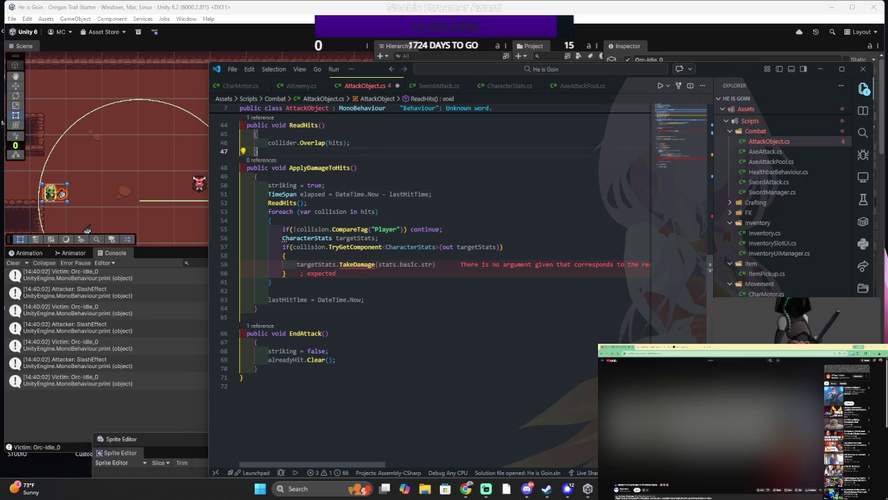
- Add transform.position as the second TakeDamage argument on line 59 and save the script
left_click(382, 193)
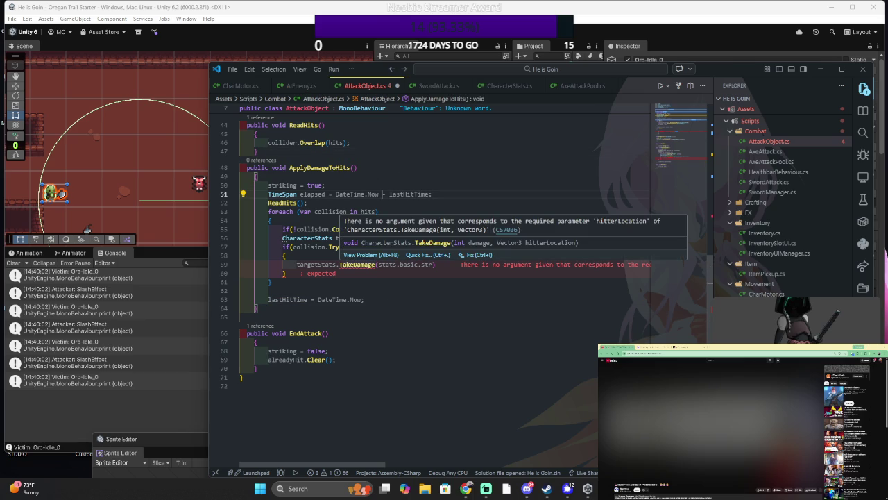
left_click(417, 254)
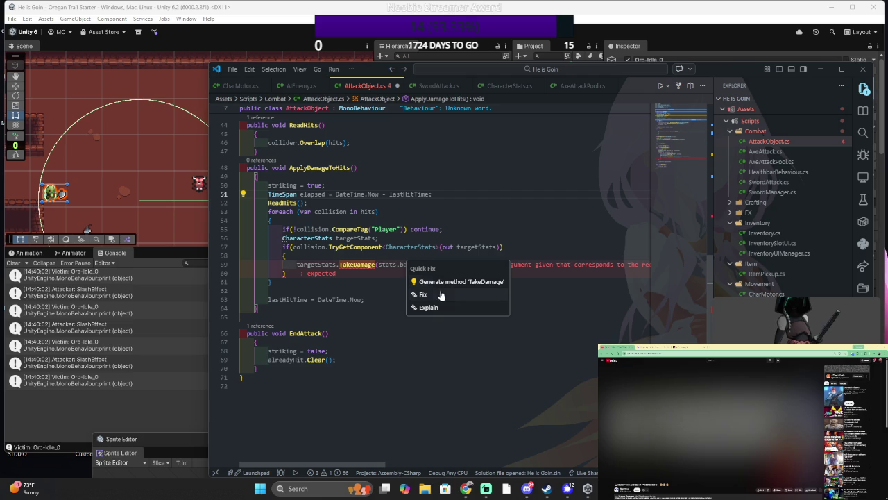
key("Escape")
left_click(353, 265)
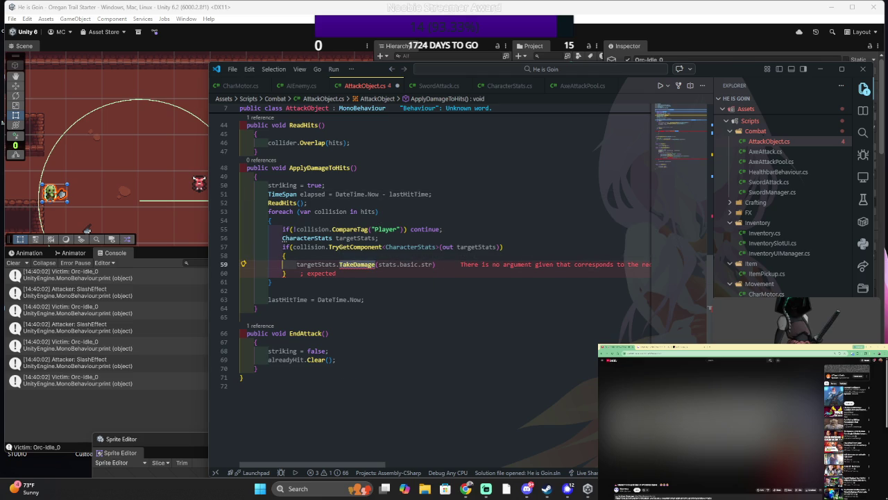
type("Da")
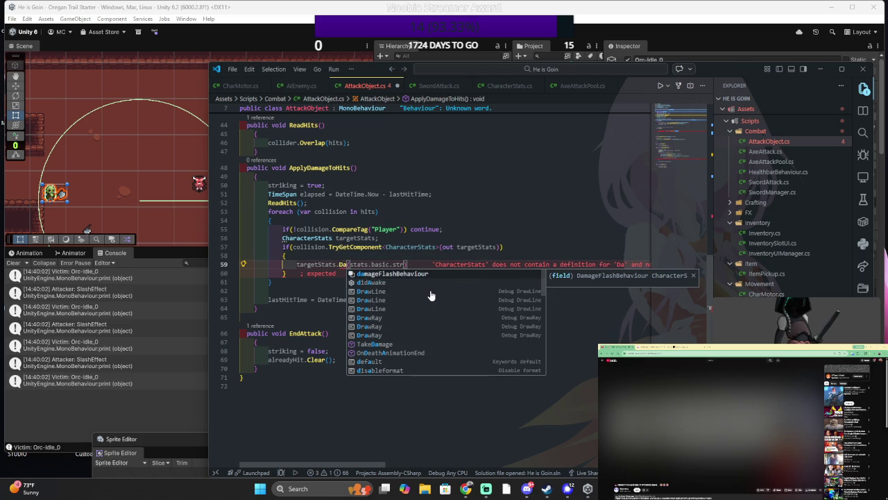
left_click(388, 344)
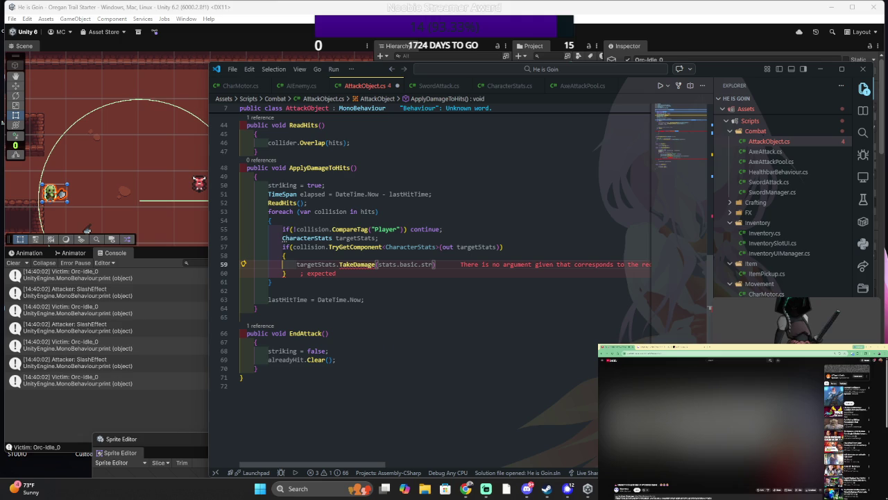
type(", tran")
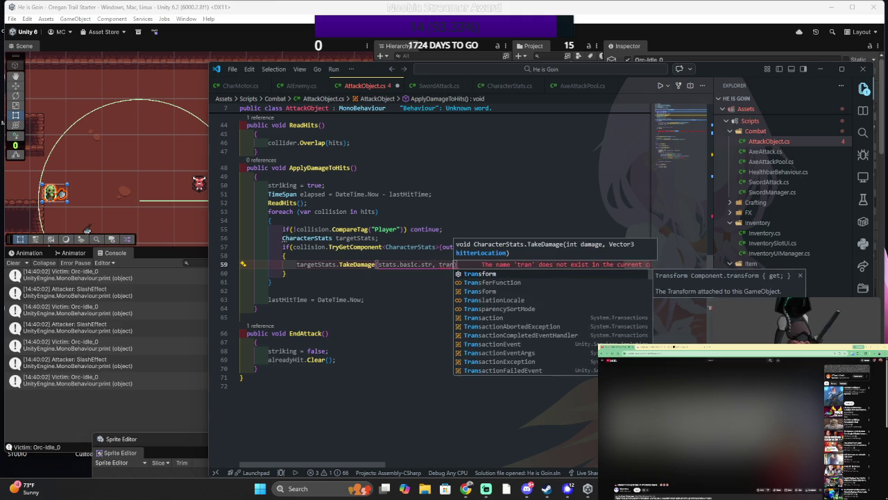
type("sform.position")
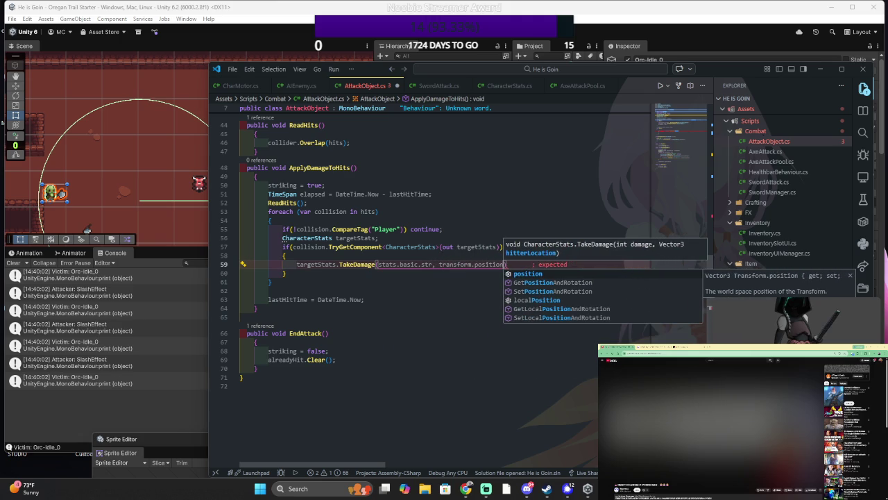
type(");")
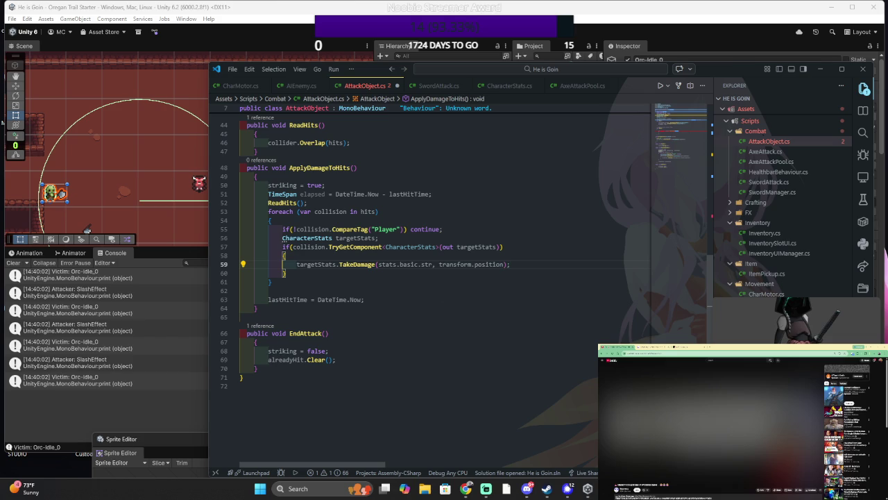
key("ctrl+s")
- Delete the Update and OnTriggerEnter2D methods (lines 25–42) and save AttackObject.cs
scroll(444, 277, "up", 3)
scroll(444, 277, "up", 3)
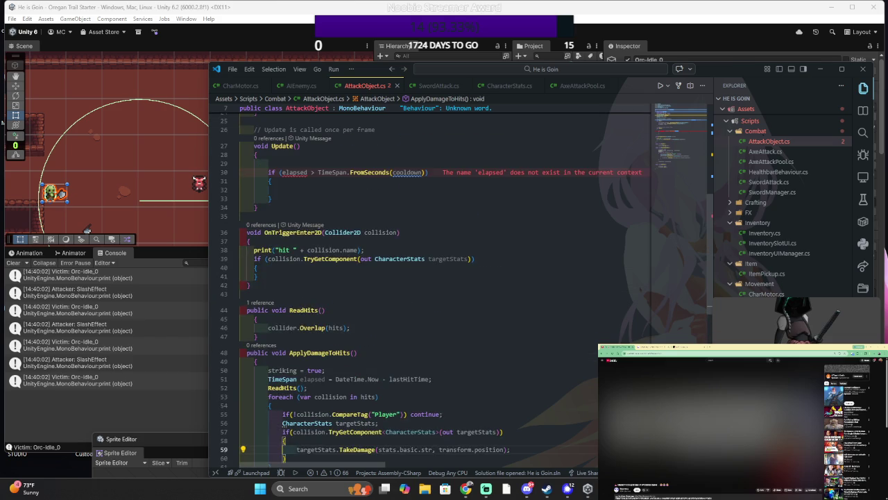
scroll(444, 277, "up", 3)
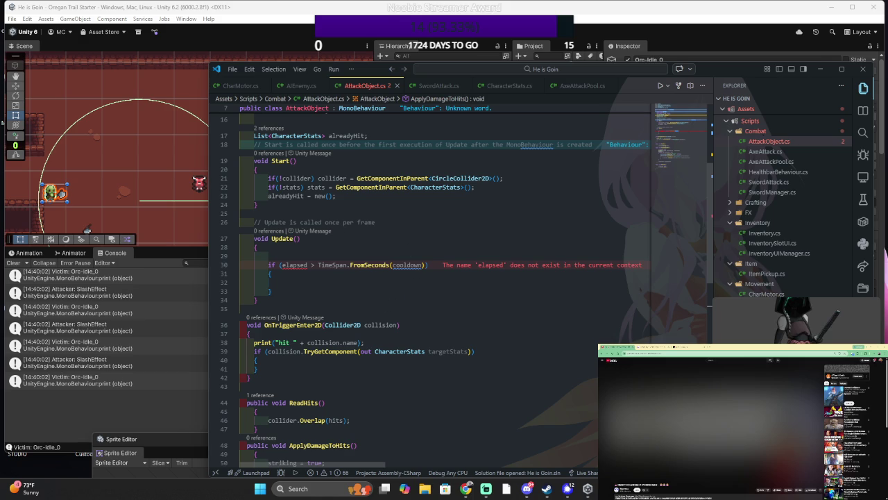
left_click(284, 308)
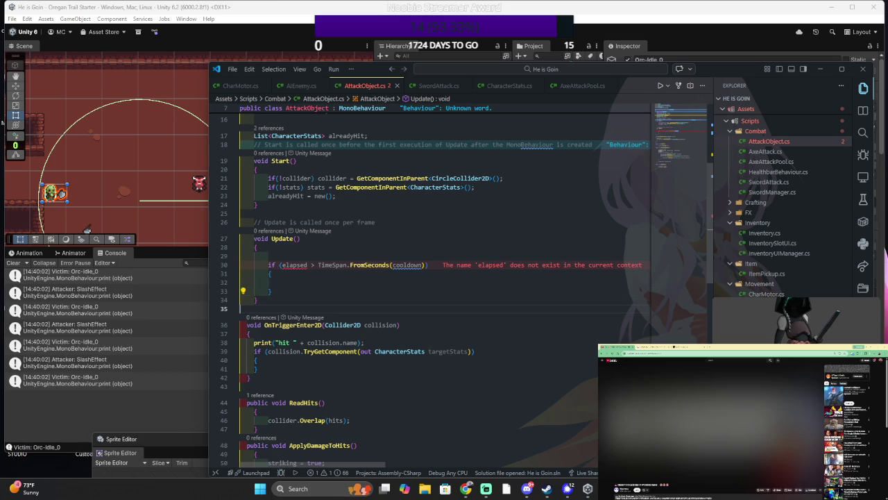
left_click_drag(250, 379, 240, 213)
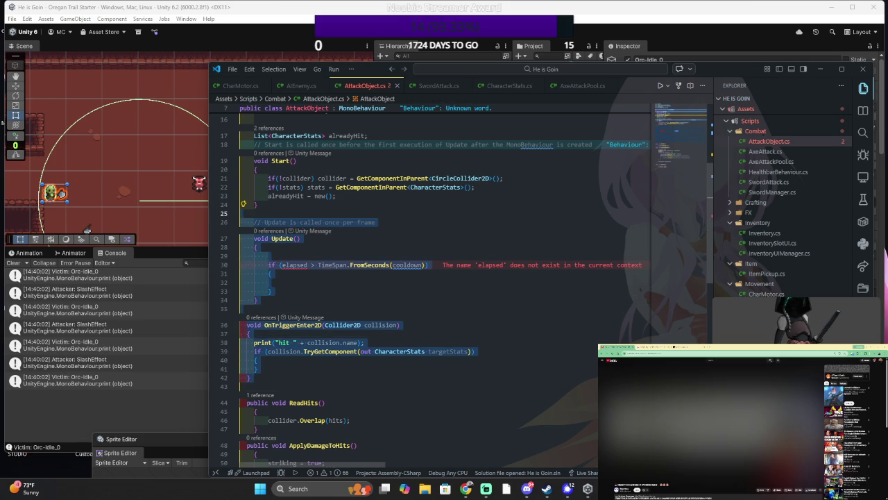
key("BackSpace")
key("BackSpace")
scroll(328, 322, "down", 4)
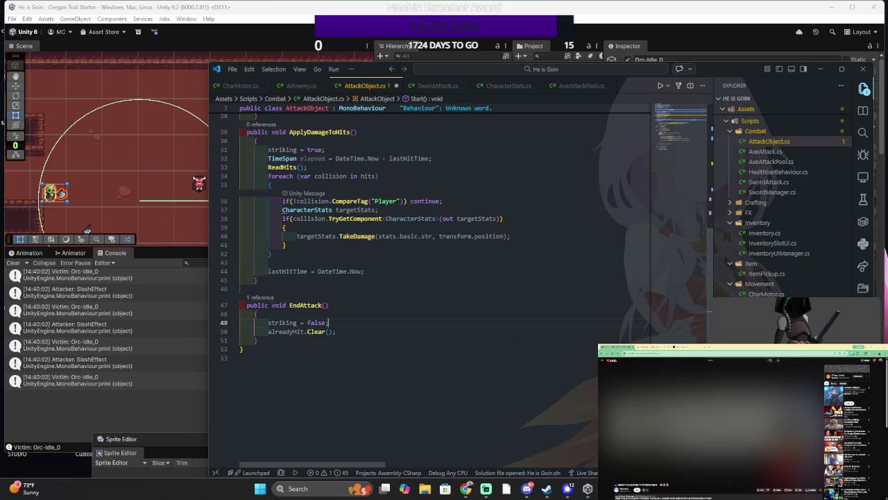
key("ctrl+s")
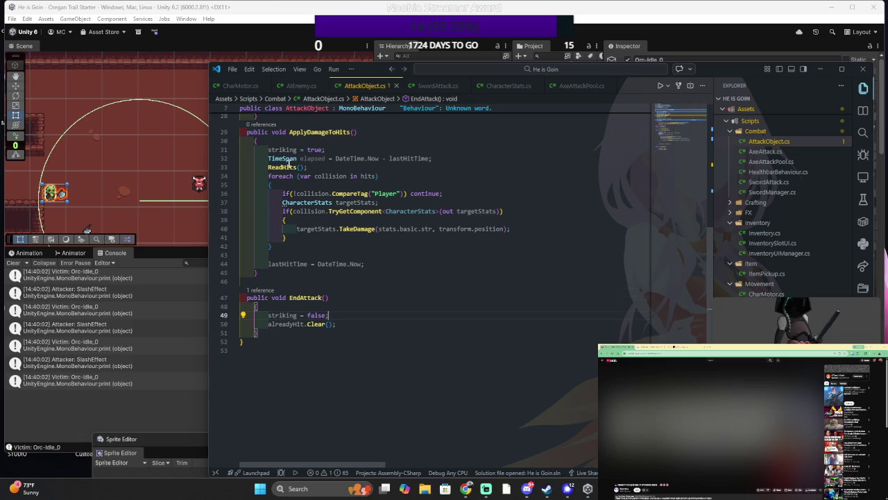
- Read through the cleaned-up AttackObject.cs and its code hints, then return to the Unity editor
scroll(459, 167, "up", 8)
scroll(459, 284, "up", 2)
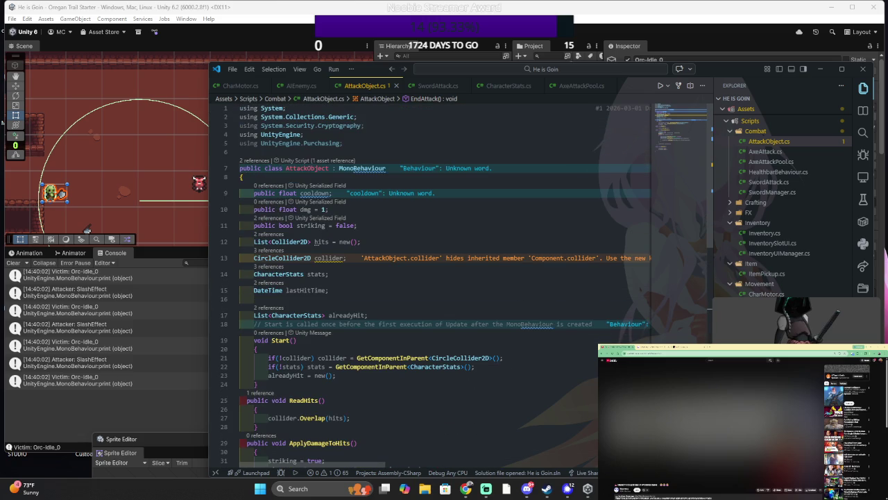
scroll(458, 284, "down", 8)
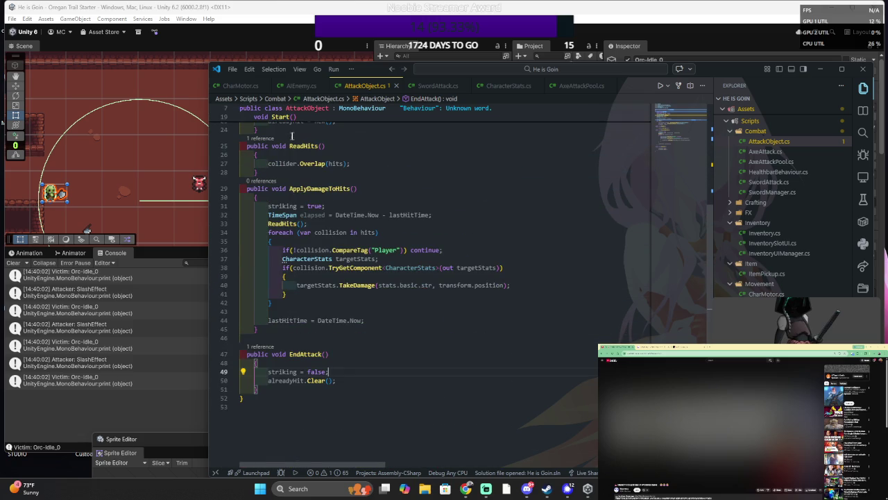
scroll(291, 135, "down", 4)
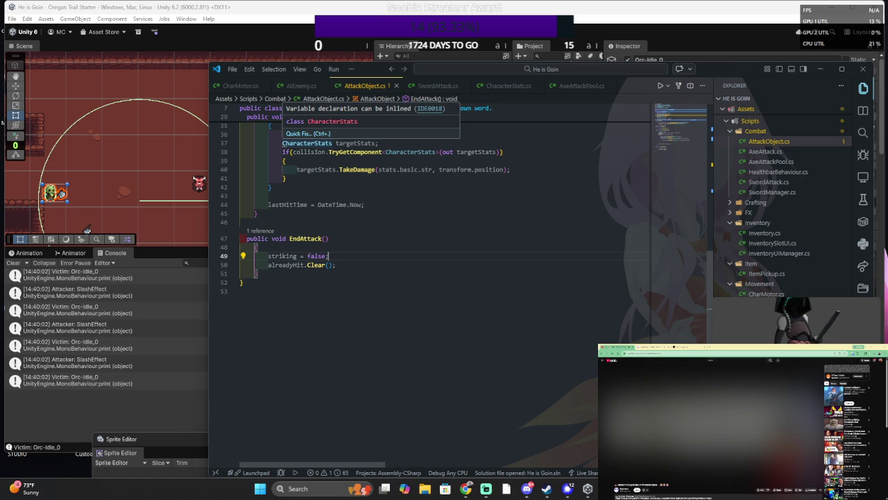
scroll(301, 136, "down", 1)
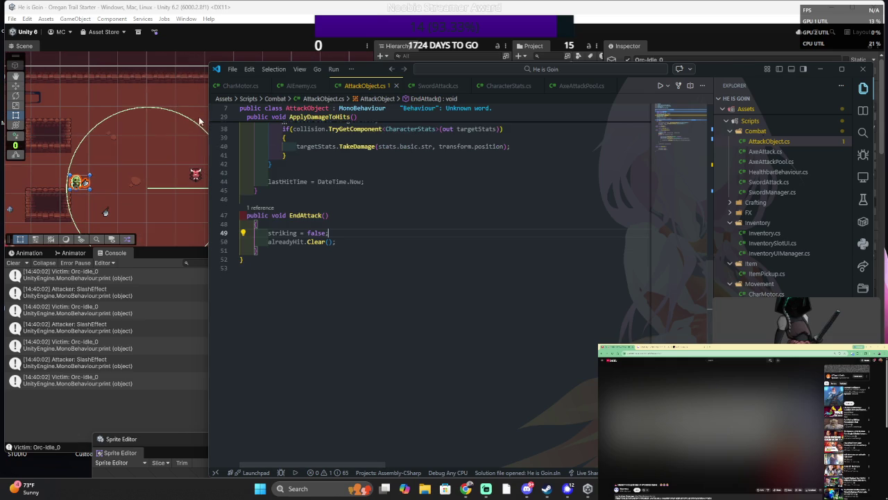
scroll(428, 215, "up", 5)
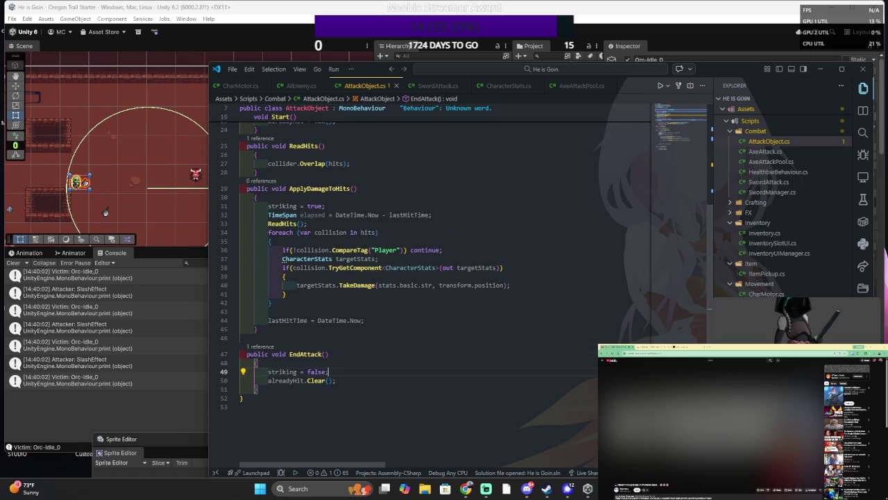
mouse_move(375, 267)
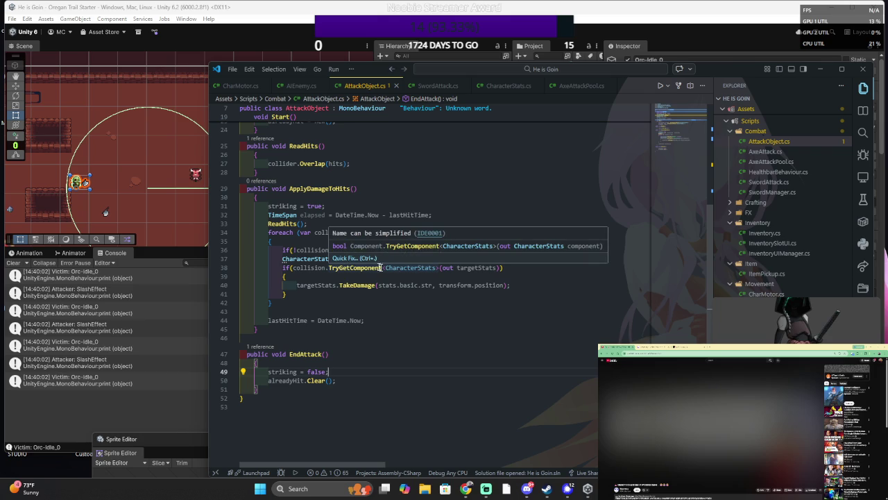
mouse_move(346, 215)
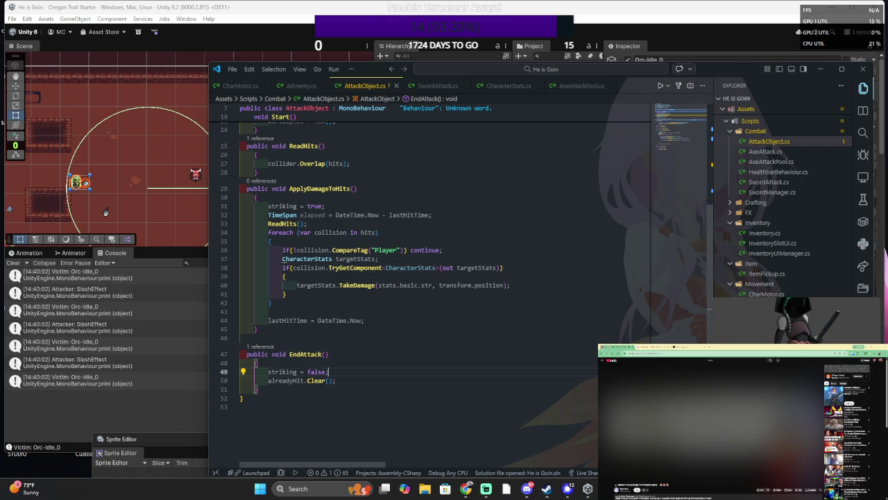
mouse_move(312, 215)
key("alt+Tab")
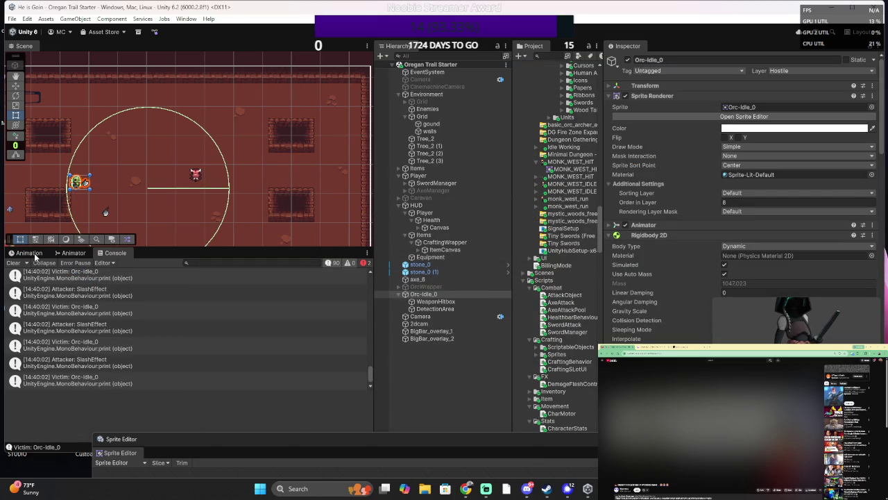
- Open the orc's AxeAttack clip in the Animation window and scrub the swing to frame 16
left_click(36, 253)
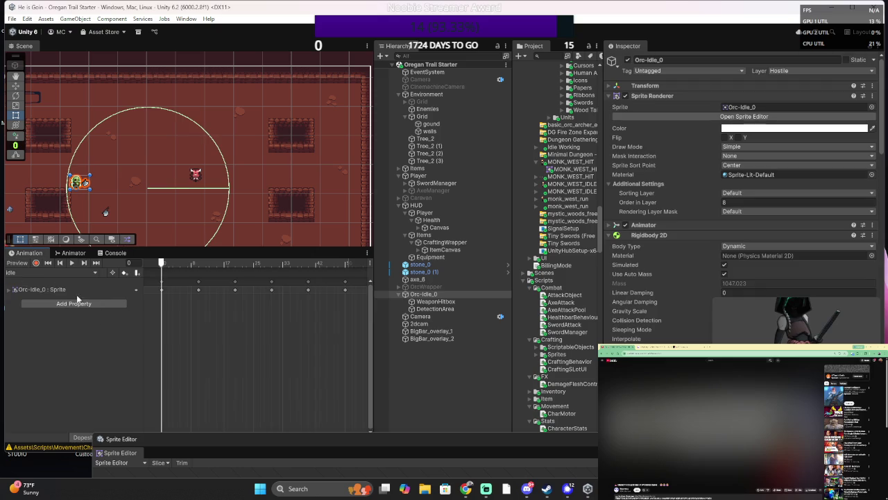
left_click(10, 272)
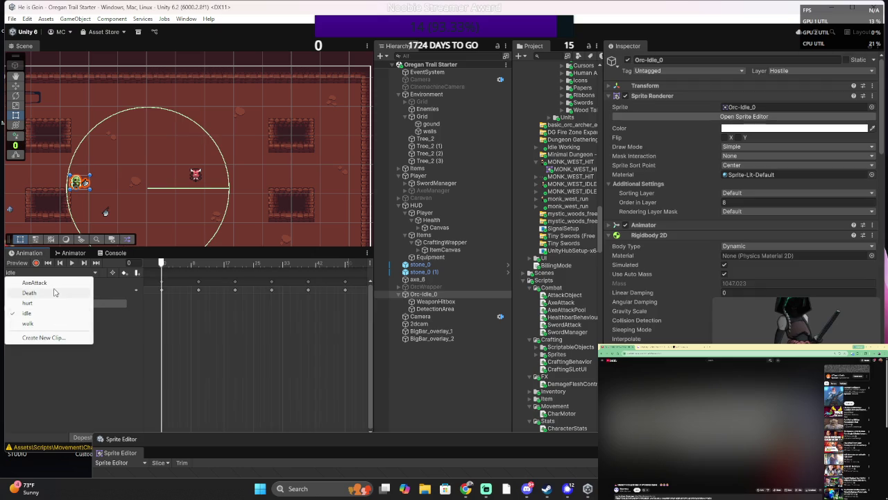
left_click(35, 283)
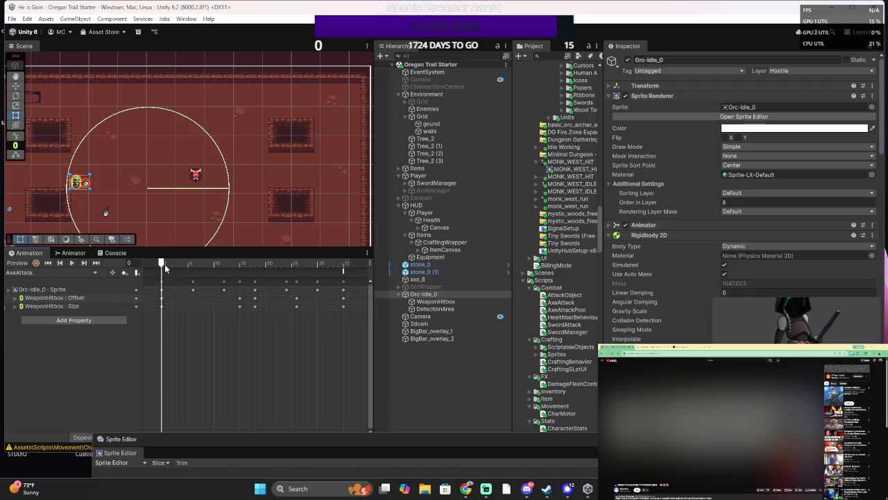
scroll(58, 170, "up", 3)
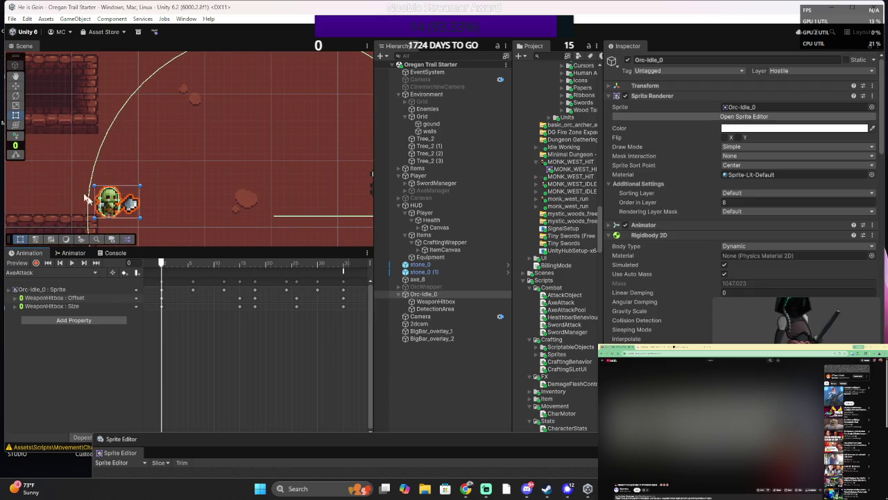
left_click(187, 264)
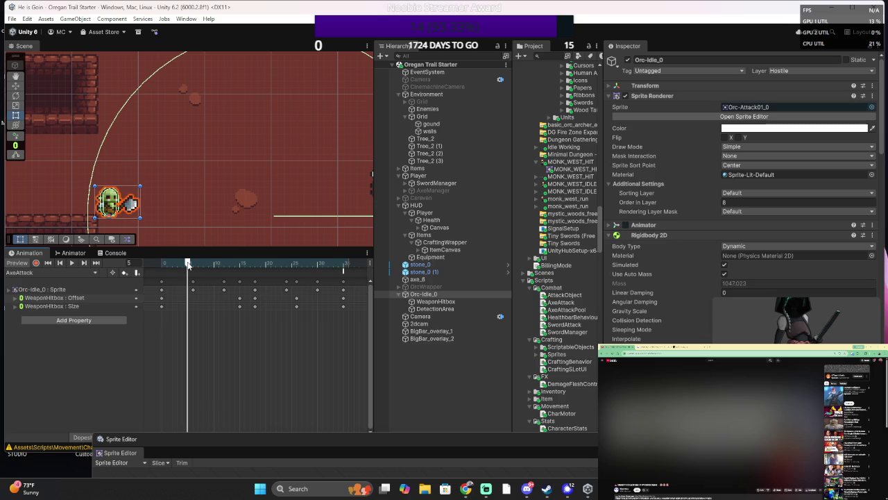
left_click(194, 266)
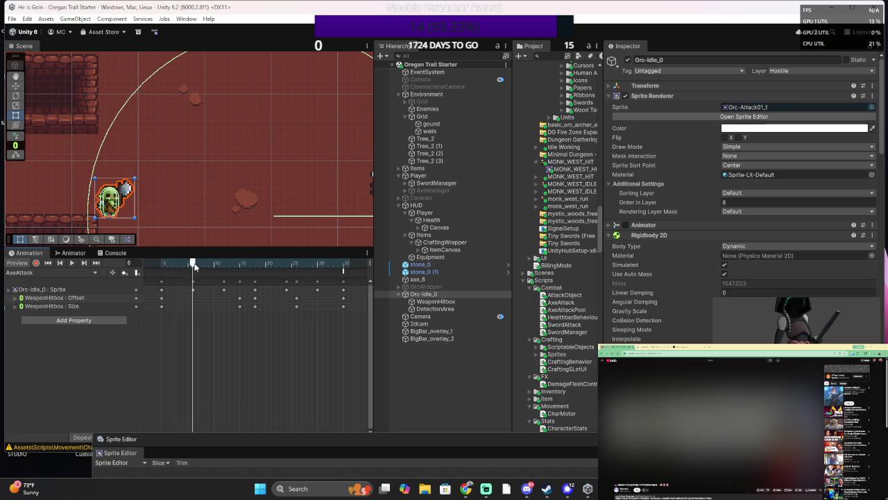
left_click(222, 266)
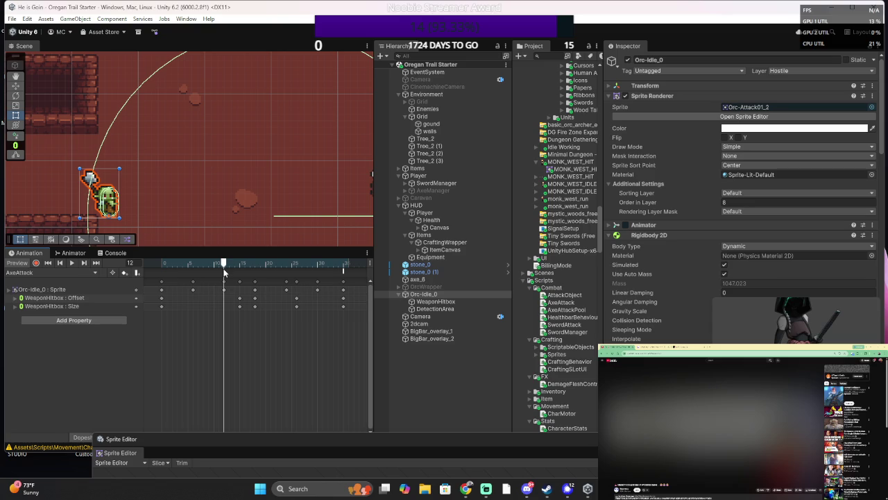
left_click_drag(223, 272, 254, 276)
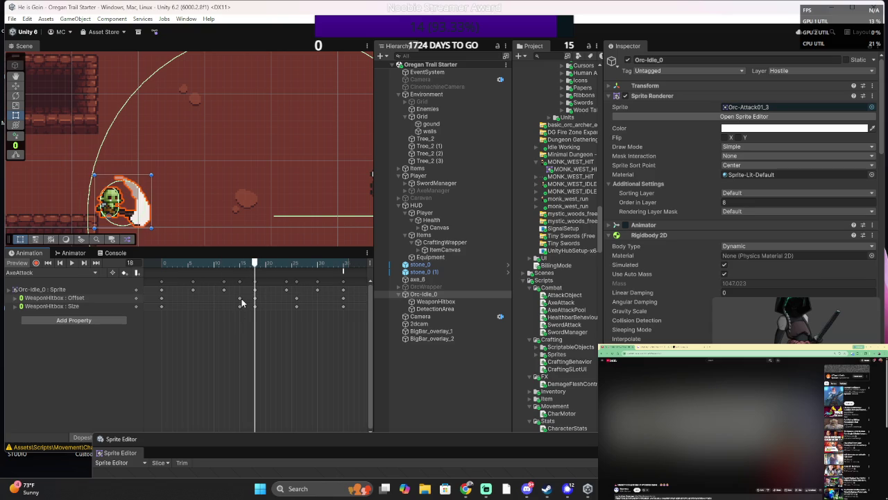
- Drag the WeaponHitbox Offset and Size keyframes slightly later and add an event at frame 18
left_click(239, 299)
left_click_drag(239, 304, 251, 303)
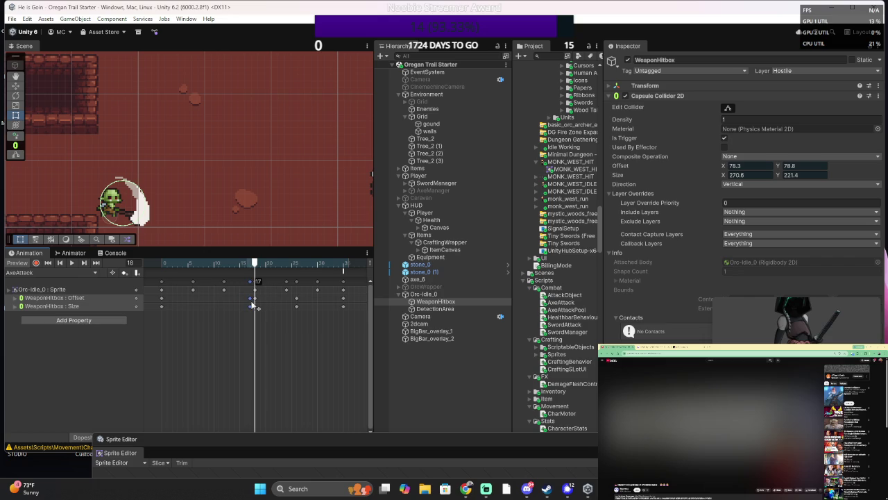
mouse_move(256, 265)
left_mouse_down()
mouse_move(166, 264)
mouse_move(262, 263)
mouse_move(254, 263)
left_mouse_up()
left_click(136, 273)
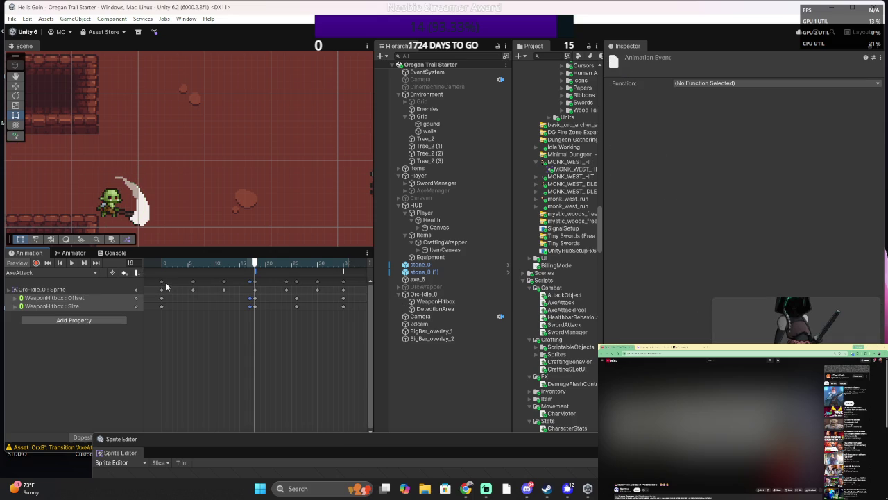
- Browse the event's Function list through the AIEnemy and other script methods without choosing one
left_click(712, 82)
mouse_move(722, 114)
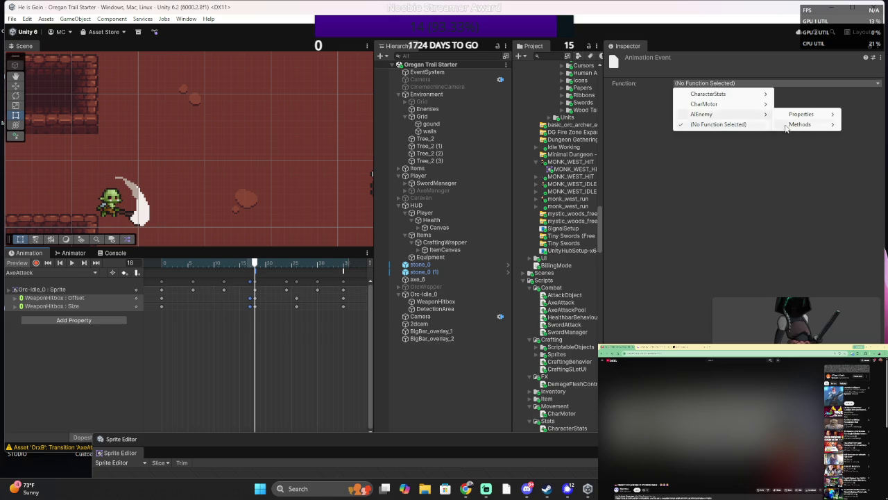
mouse_move(797, 129)
left_click(808, 128)
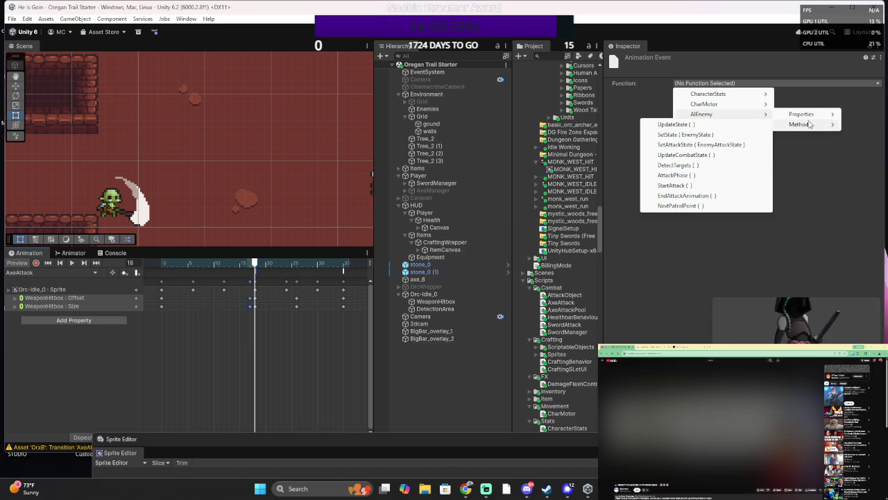
mouse_move(758, 104)
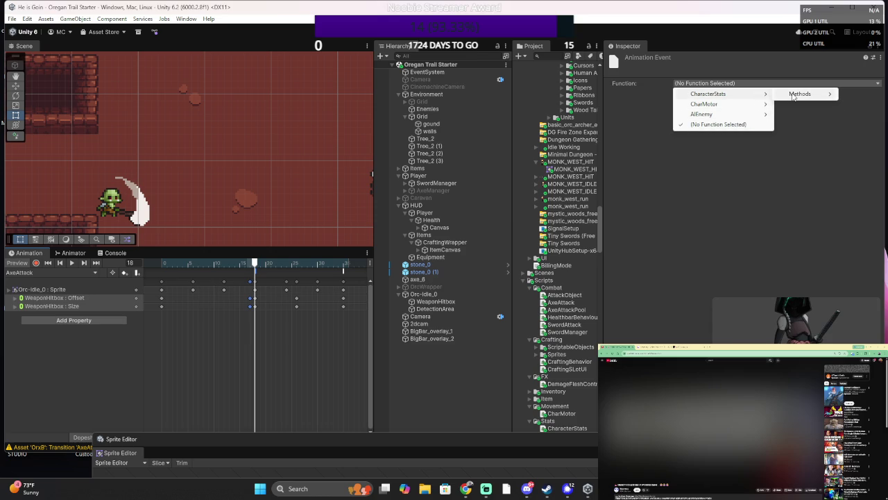
left_click(794, 95)
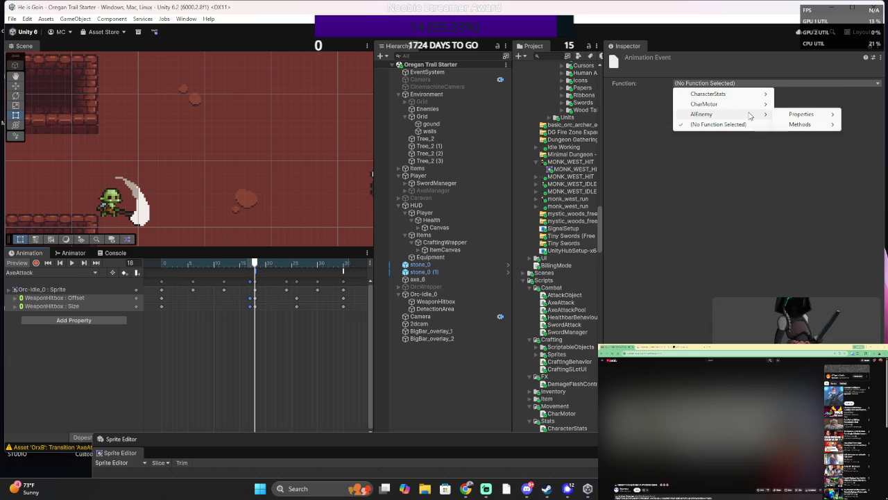
mouse_move(753, 104)
mouse_move(789, 108)
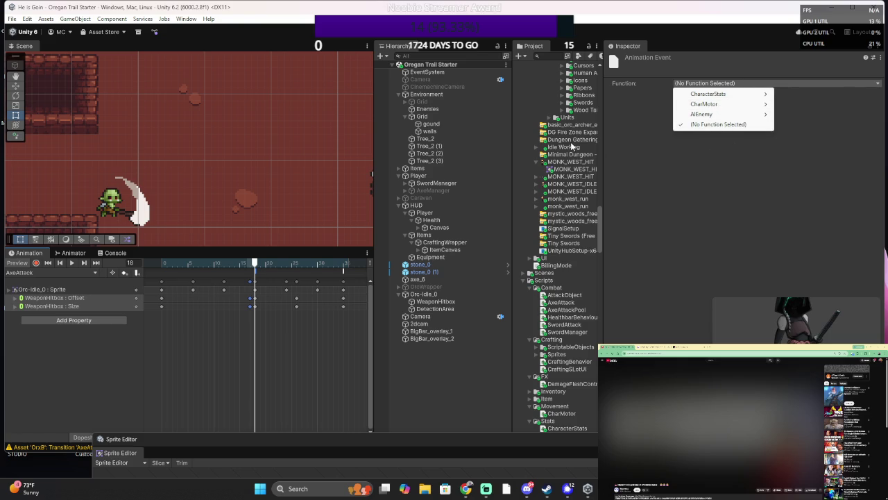
left_click(669, 165)
- Reopen the event function list, then dismiss it and select WeaponHitbox
left_click(709, 82)
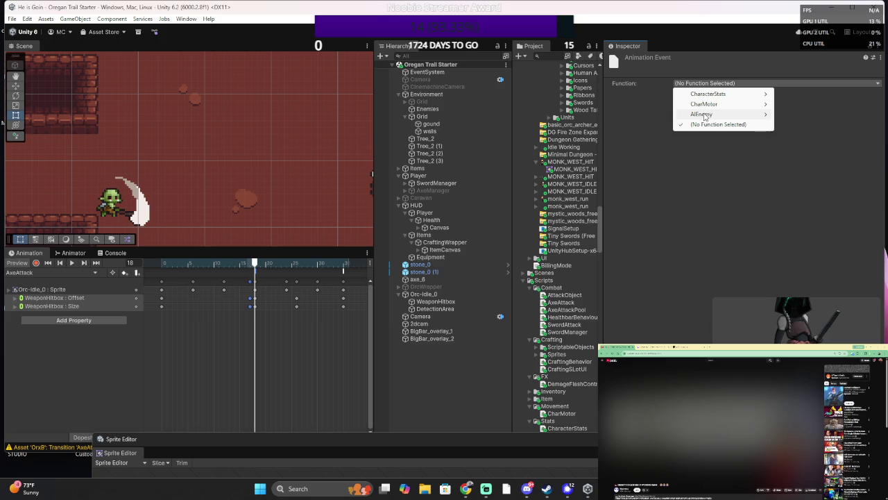
mouse_move(705, 117)
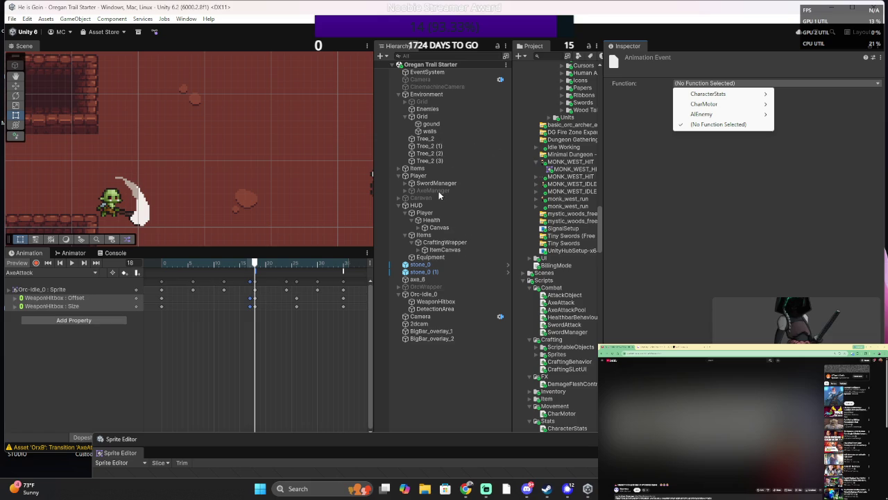
left_click(454, 305)
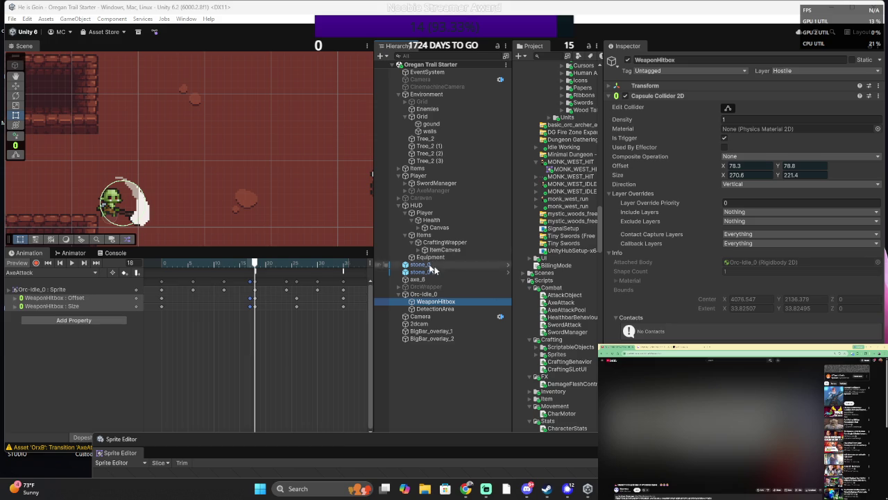
- Change the frame-18 event's function from EndAttackAnimation to AIEnemy > Methods > AttackPhase()
left_click(345, 271)
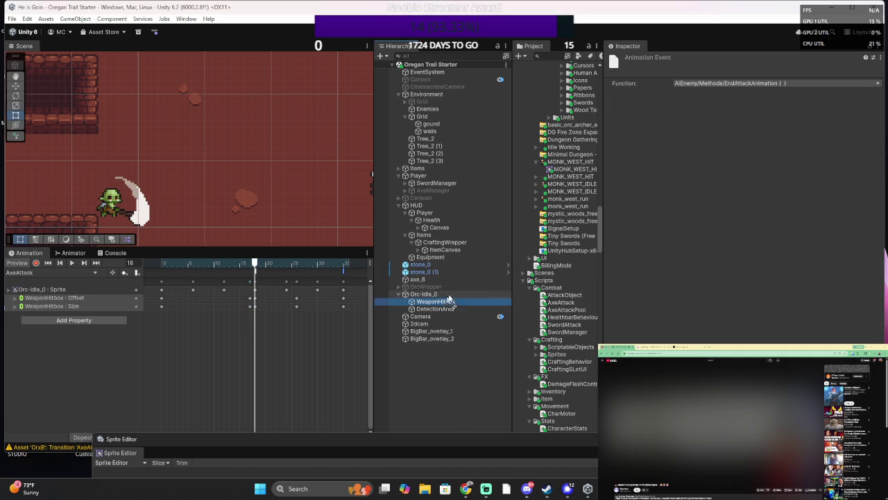
left_click(717, 87)
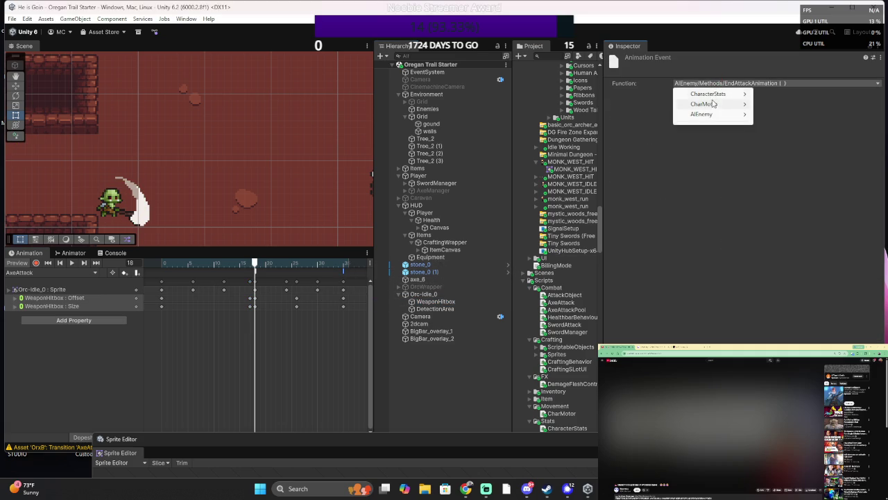
mouse_move(714, 97)
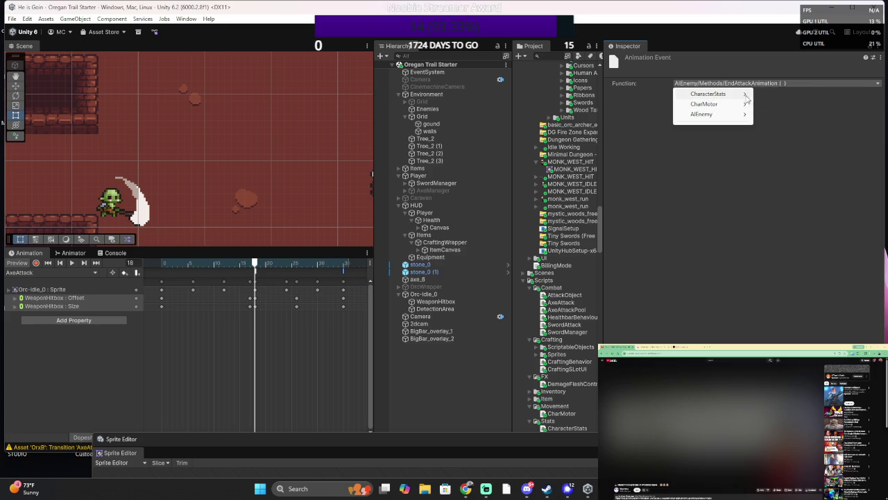
mouse_move(766, 98)
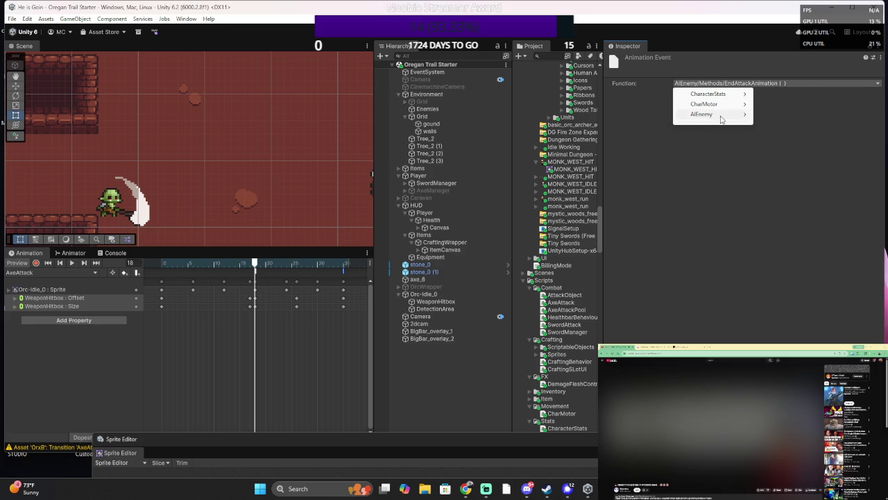
mouse_move(759, 123)
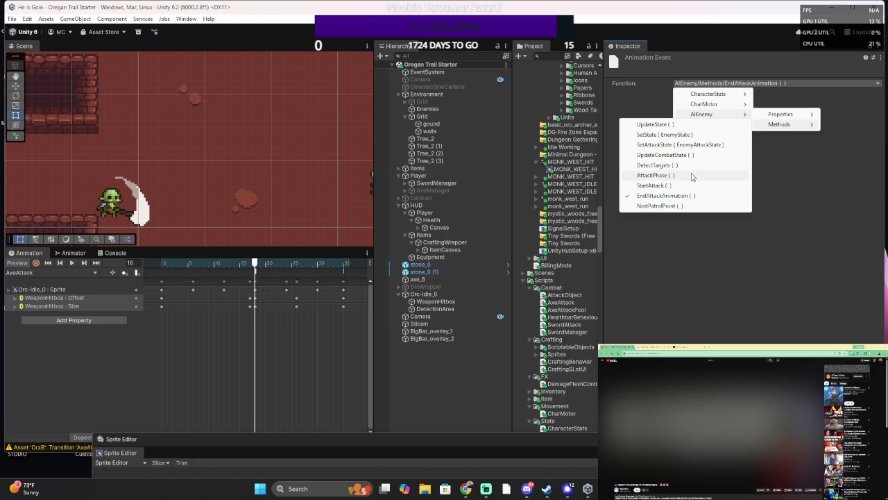
left_click(692, 176)
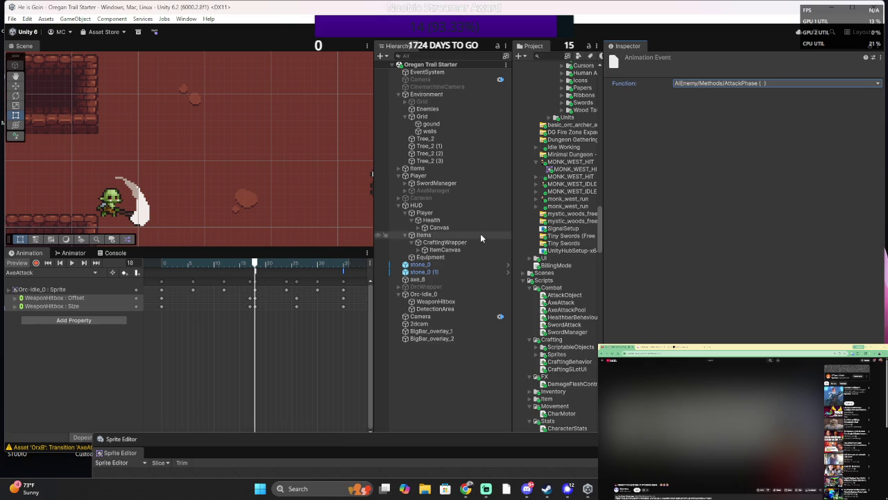
key("alt+Tab")
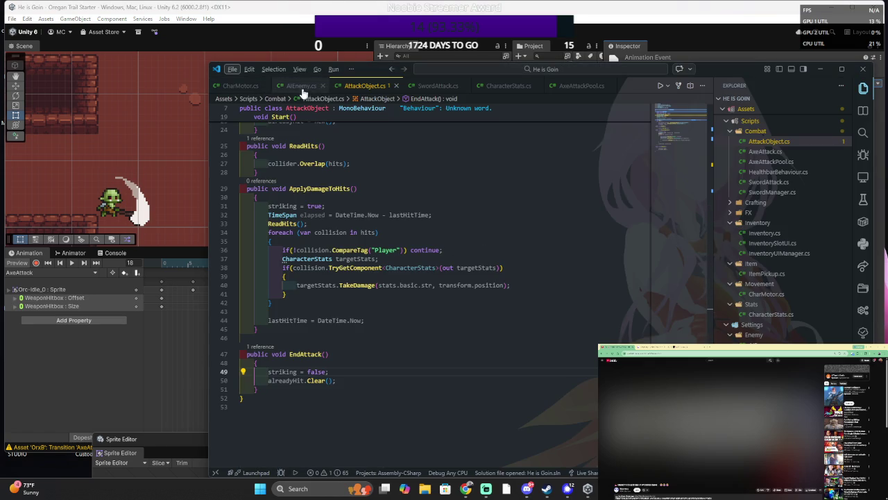
- Flip through the SwordAttack.cs, CharacterStats.cs and AxeAttackPool.cs tabs, ending on AIEnemy.cs
left_click(437, 85)
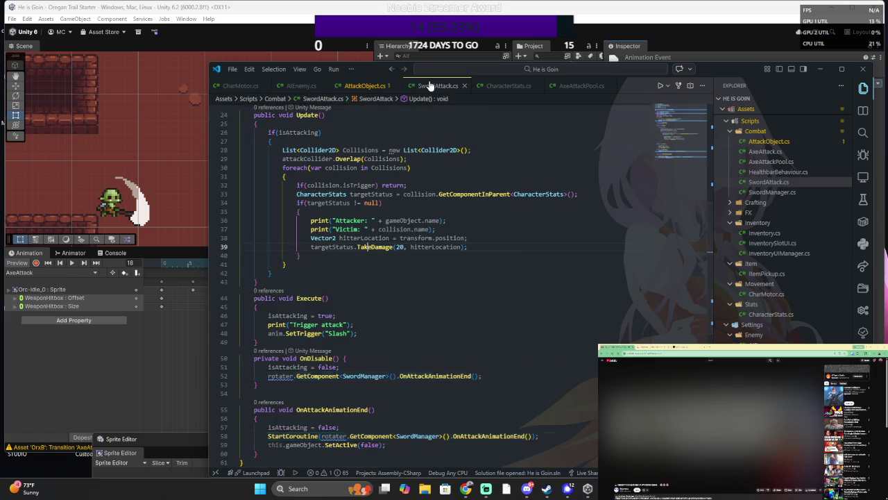
left_click(496, 85)
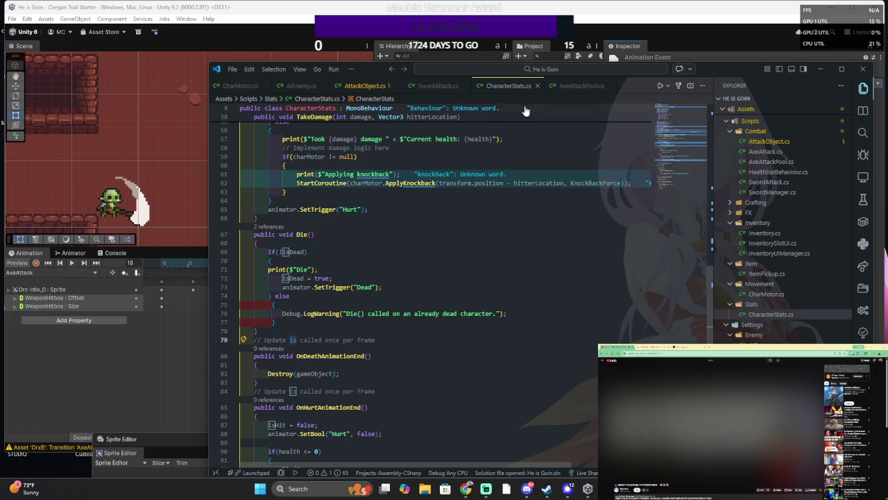
left_click(569, 85)
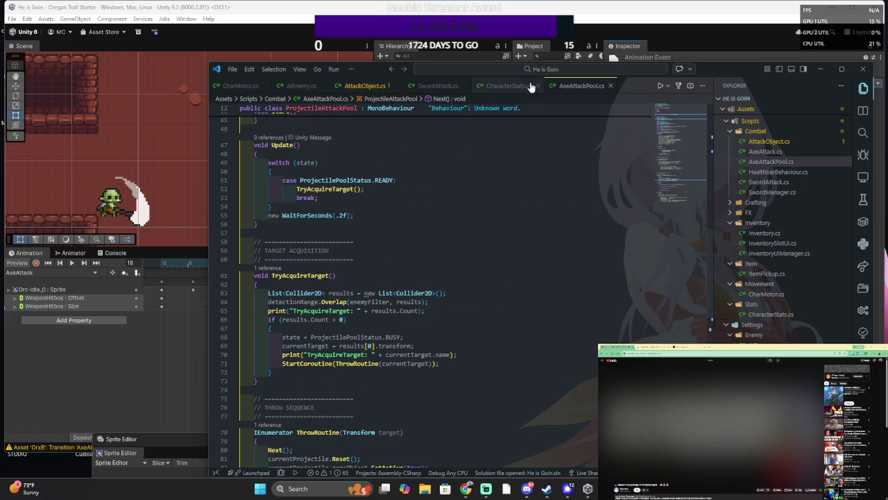
left_click(298, 85)
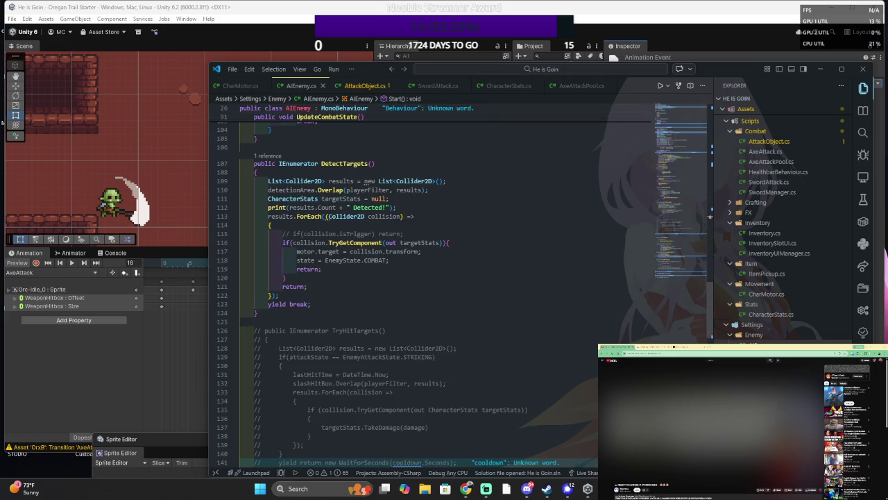
- Scroll AIEnemy.cs to the StartAttack, EndAttackAnimation and NextPatrolPoint methods
scroll(430, 291, "up", 10)
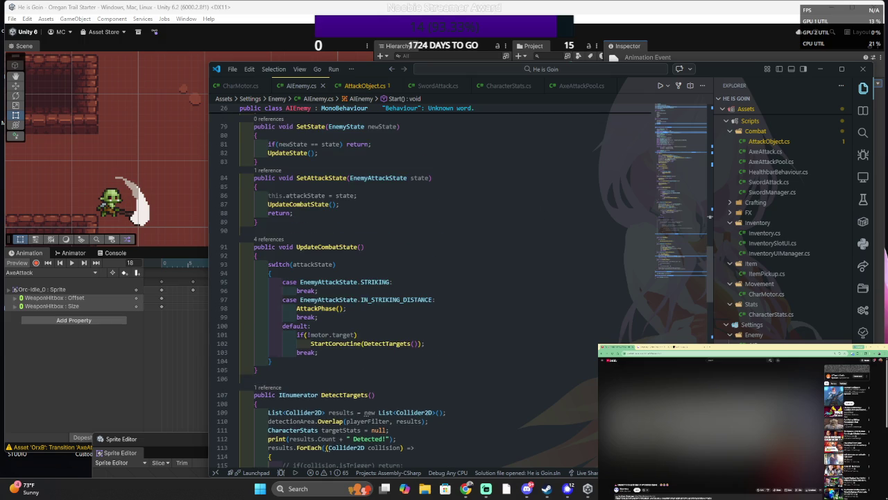
scroll(430, 291, "down", 4)
scroll(430, 291, "up", 10)
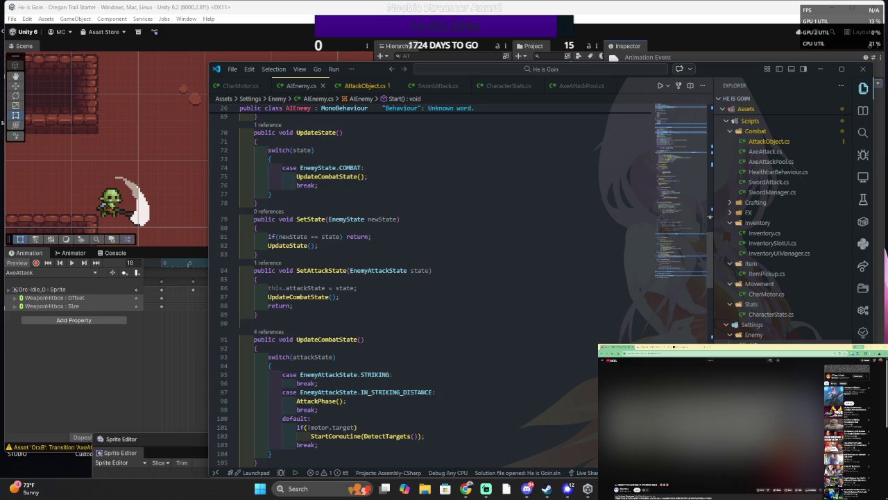
scroll(430, 291, "up", 15)
scroll(430, 291, "down", 12)
scroll(430, 291, "down", 12)
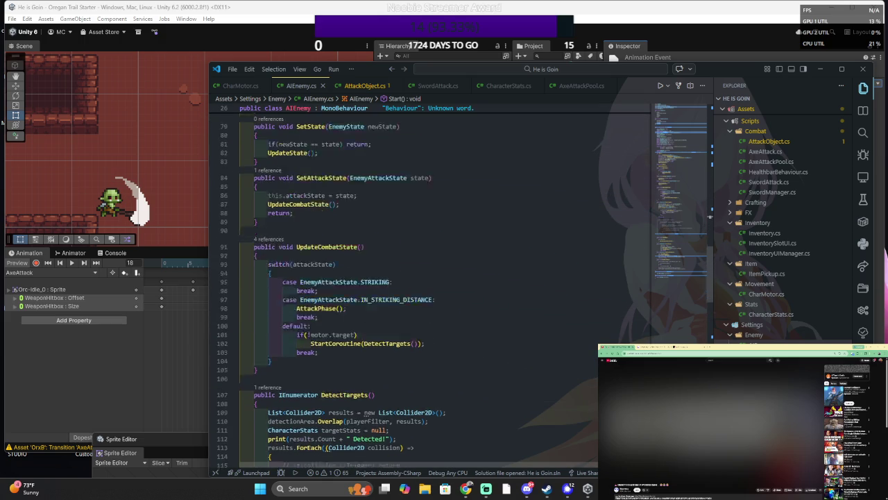
scroll(430, 291, "down", 17)
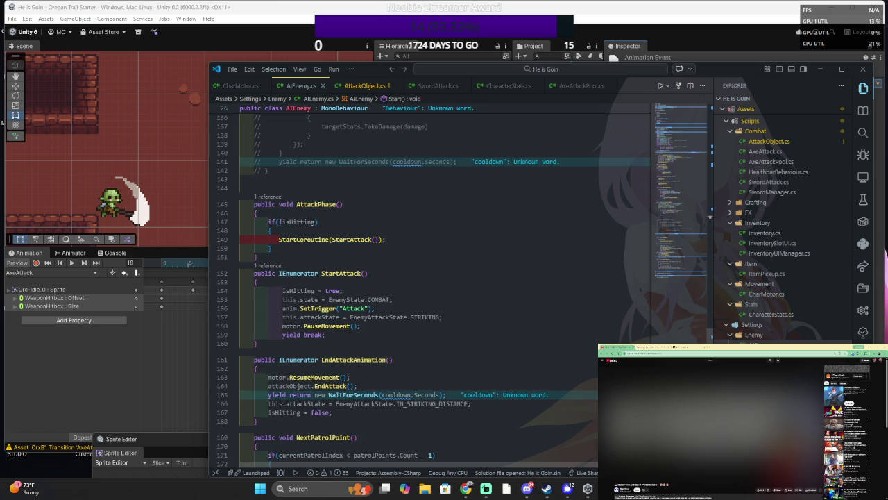
scroll(430, 291, "down", 4)
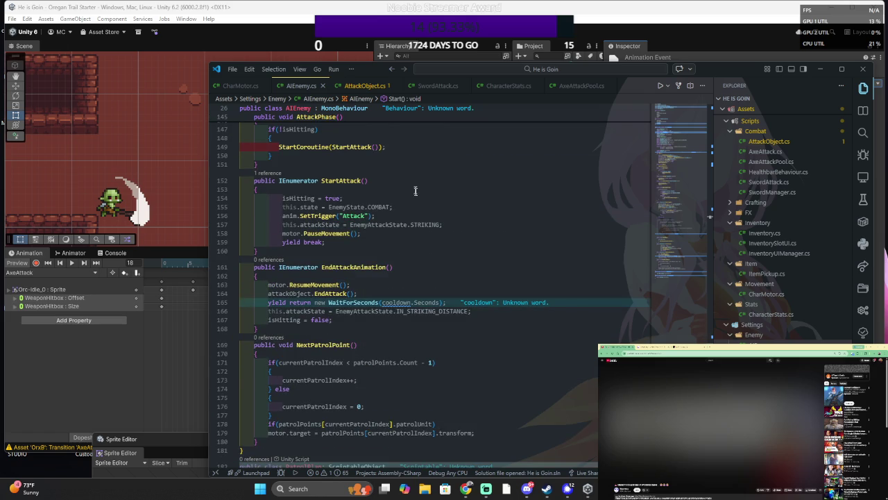
scroll(431, 292, "up", 5)
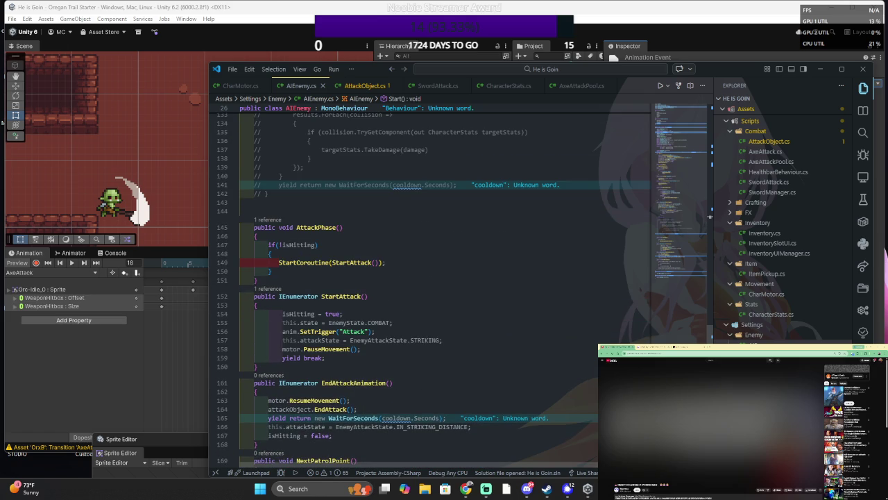
scroll(430, 292, "down", 5)
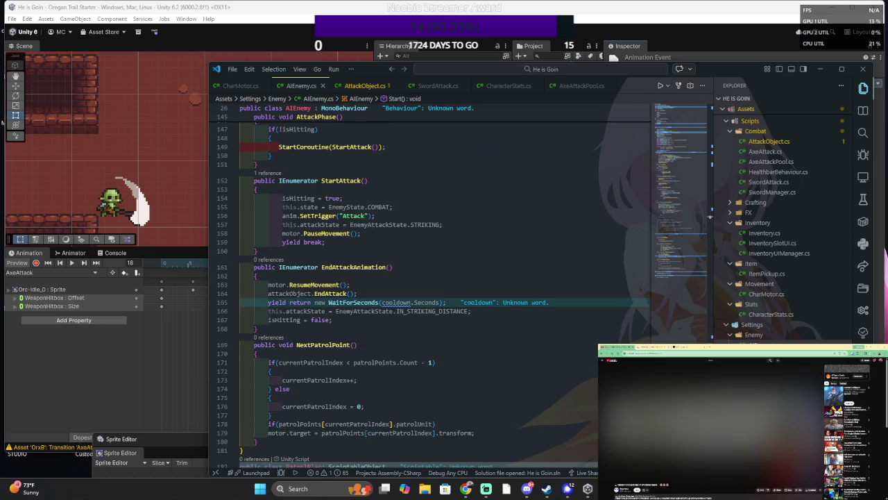
- Review the StartAttack coroutine and AttackPhase method in AIEnemy.cs
left_click(443, 224)
key("Up")
key("Up")
key("Up")
key("Down")
key("Down")
key("Down")
scroll(430, 291, "down", 1)
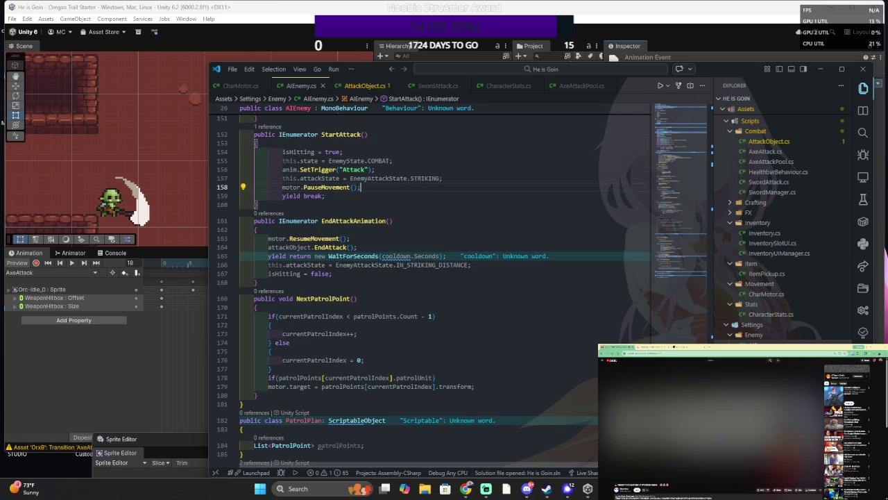
scroll(430, 278, "up", 4)
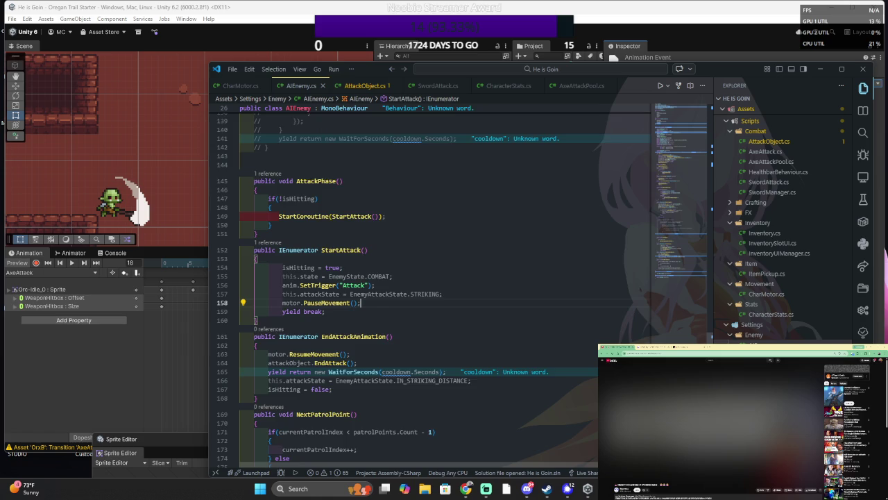
scroll(316, 159, "down", 4)
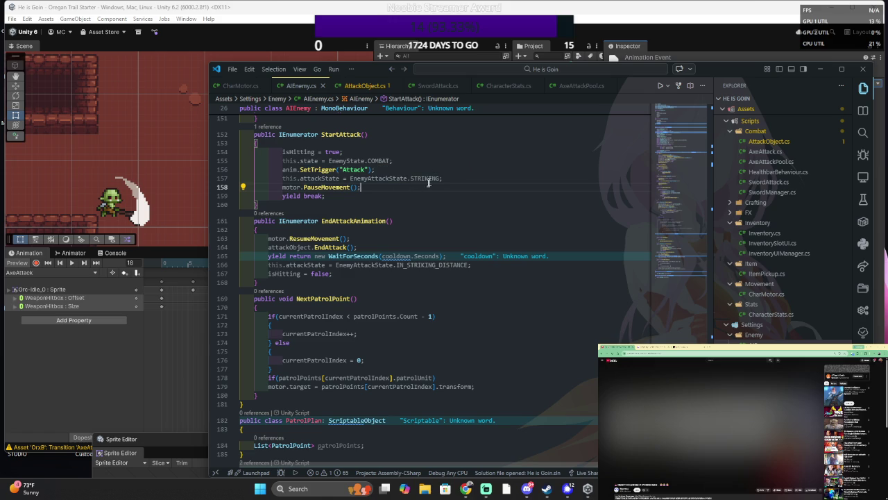
scroll(417, 277, "down", 1)
scroll(416, 278, "down", 1)
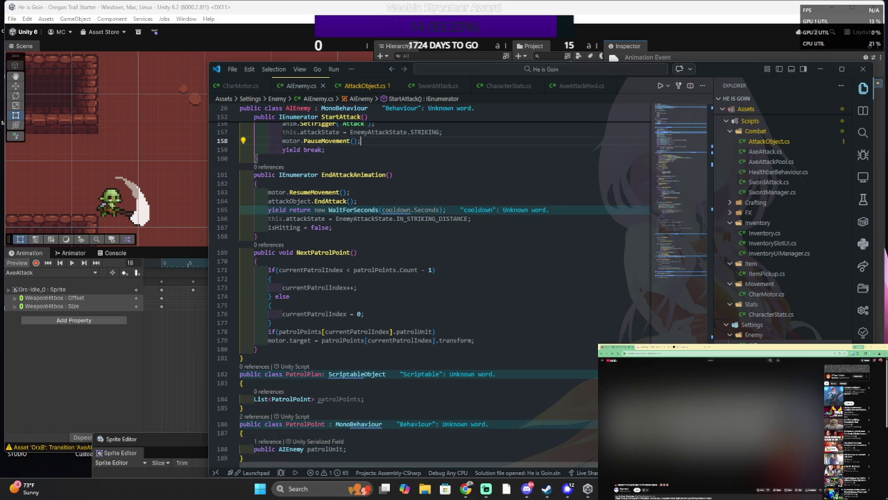
scroll(416, 277, "up", 6)
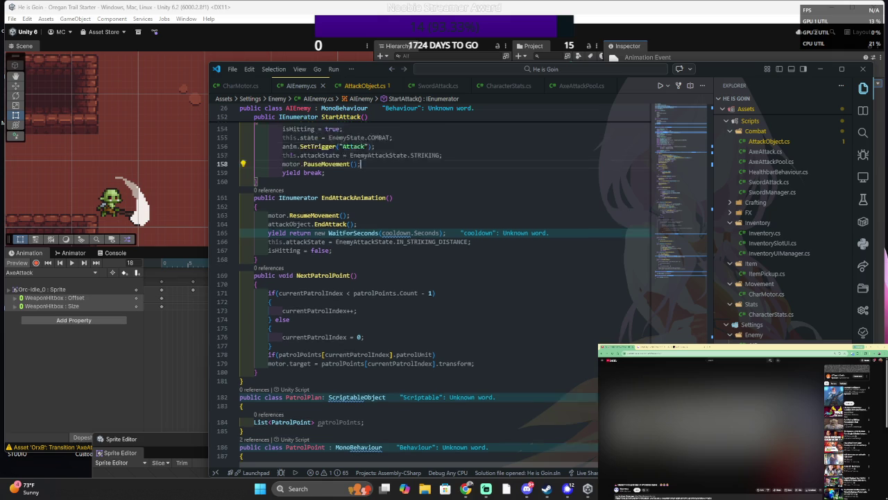
- Follow the StartAttack call in AttackPhase, highlight AttackPhase uses, and move up to UpdateCombatState
left_click(385, 215)
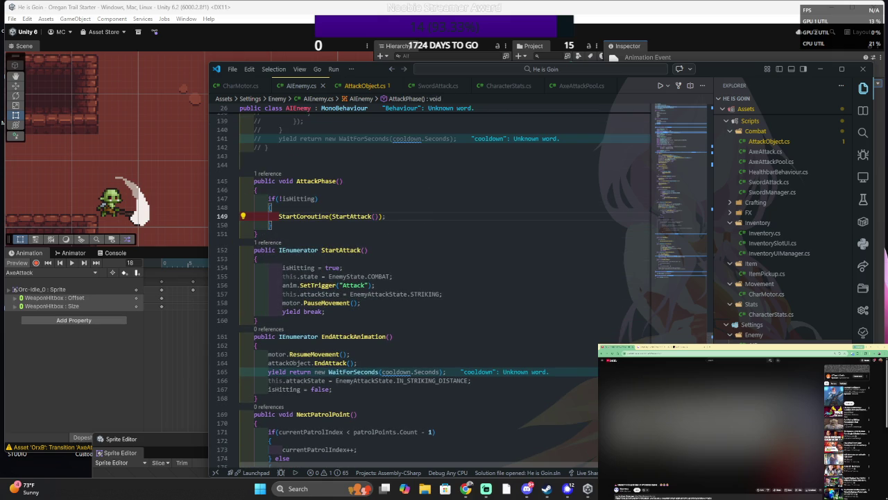
scroll(382, 261, "up", 4)
left_click(307, 297)
scroll(416, 278, "up", 13)
left_click(250, 294)
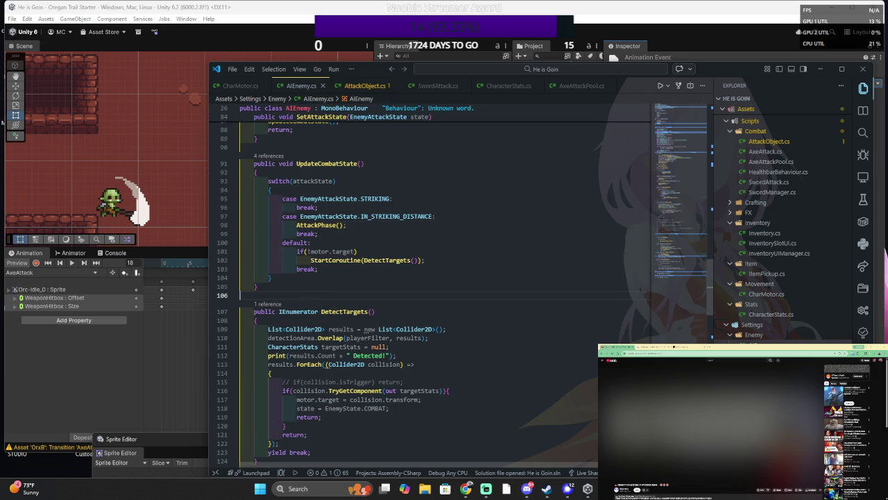
scroll(382, 180, "down", 2)
scroll(340, 167, "up", 2)
- Peek all UpdateCombatState references with Shift+F12 and preview the call inside Update()
left_click(338, 163)
key("shift+F12")
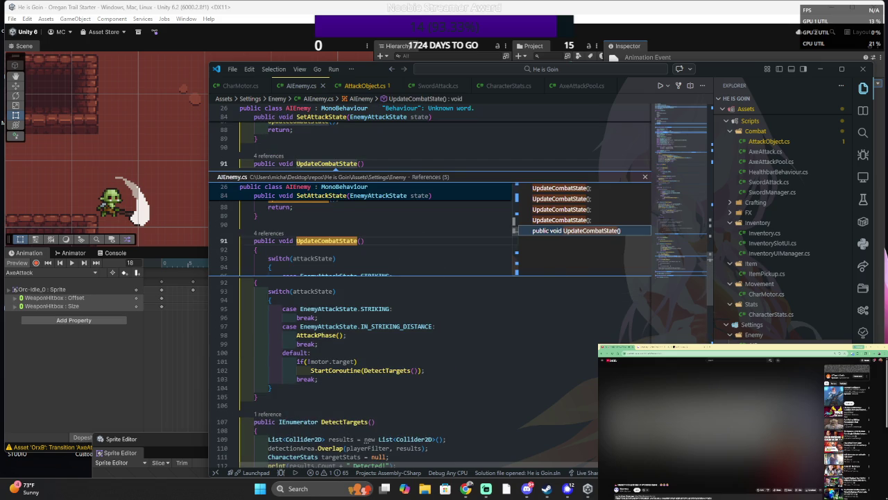
left_click(560, 220)
left_click(559, 210)
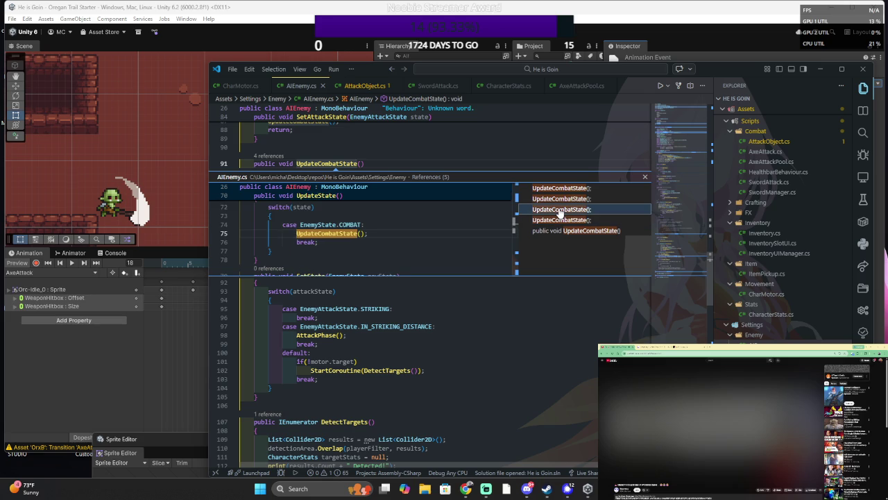
left_click(558, 200)
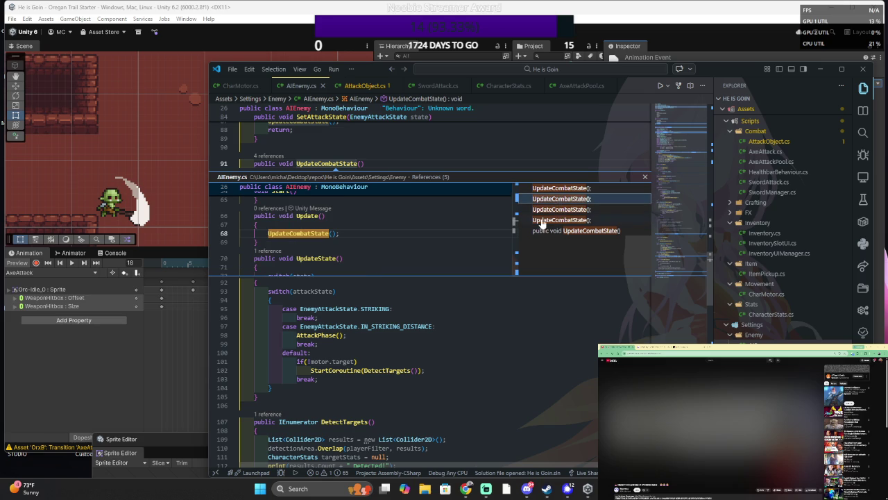
- Examine the previewed Update() code, then jump to the UpdateState method
left_click(256, 241)
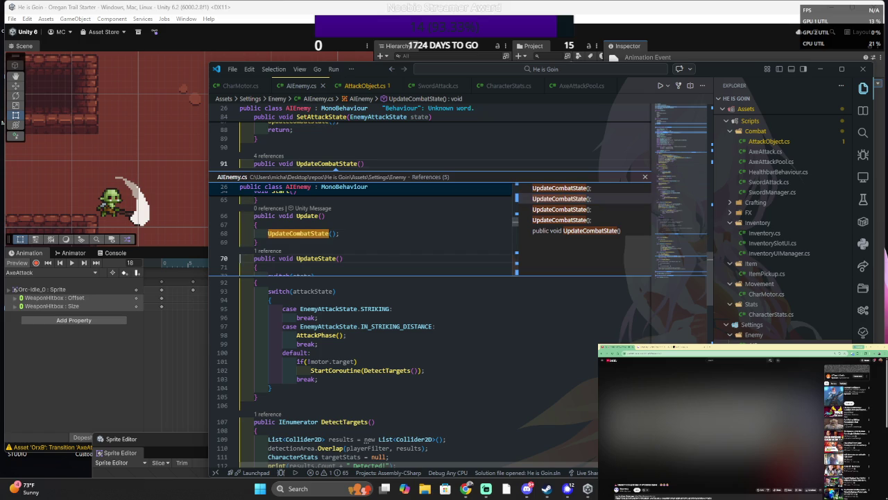
mouse_move(257, 242)
left_mouse_down()
mouse_move(258, 208)
mouse_move(258, 220)
left_mouse_up()
scroll(258, 220, "down", 2)
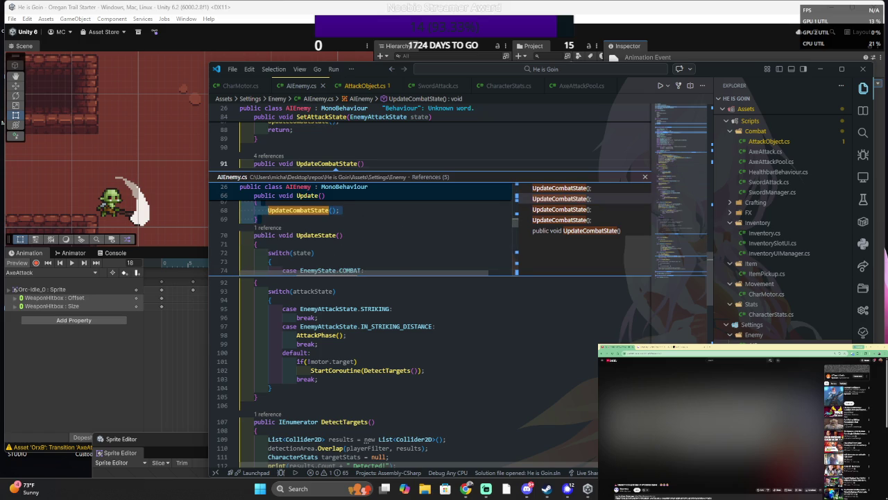
scroll(299, 228, "down", 2)
scroll(299, 229, "up", 1)
scroll(290, 234, "up", 2)
double_click(297, 258)
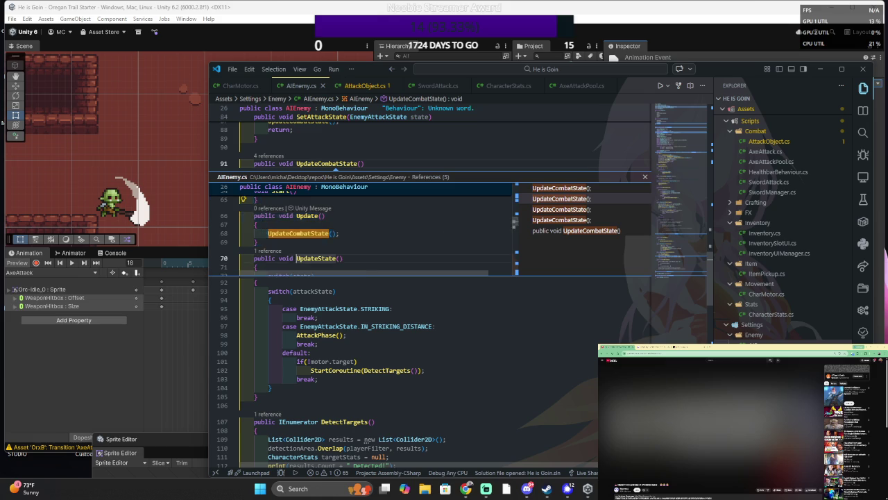
- Replace the UpdateCombatState(); call on line 68 of Update() with UpdateState(); and save
left_click(343, 289)
key("Down")
key("Down")
key("Down")
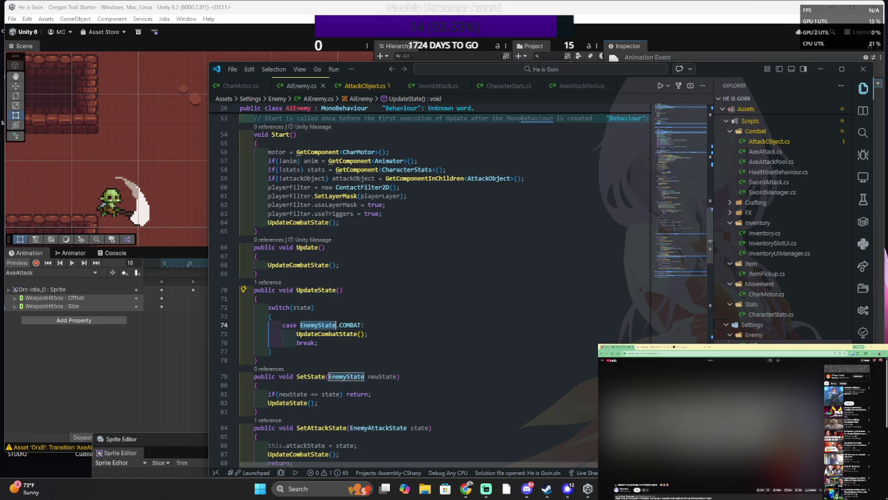
key("Up")
key("Up")
key("Up")
left_click(268, 264)
key("shift+End")
type("UpdateState();")
key("ctrl+s")
- Let Unity recompile the script, then return to the AttackPhase method in the code
key("alt+Tab")
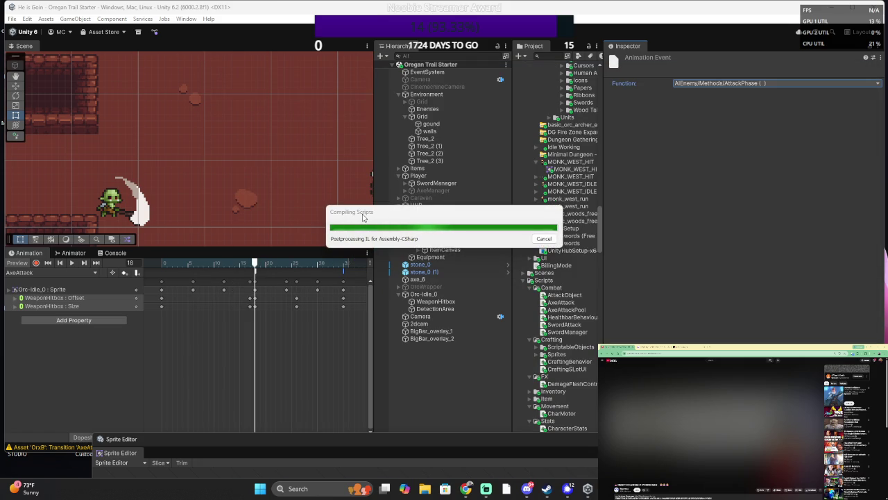
key("alt+Tab")
scroll(365, 199, "down", 15)
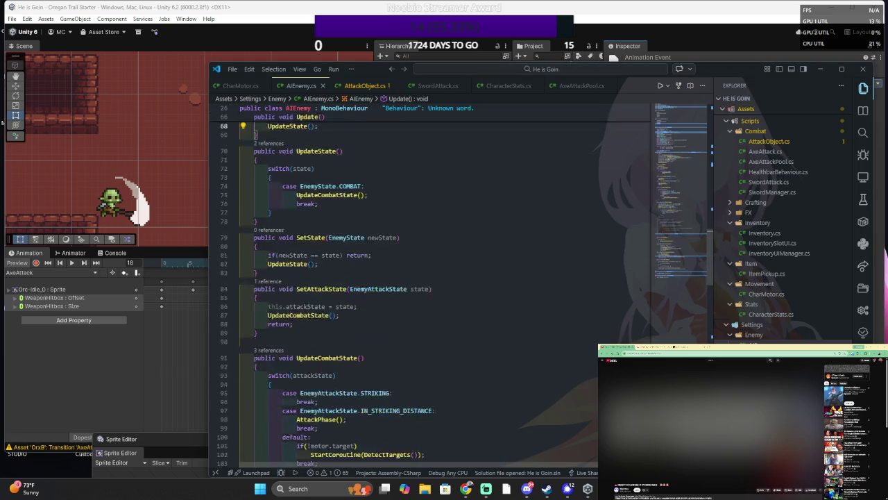
scroll(365, 199, "down", 9)
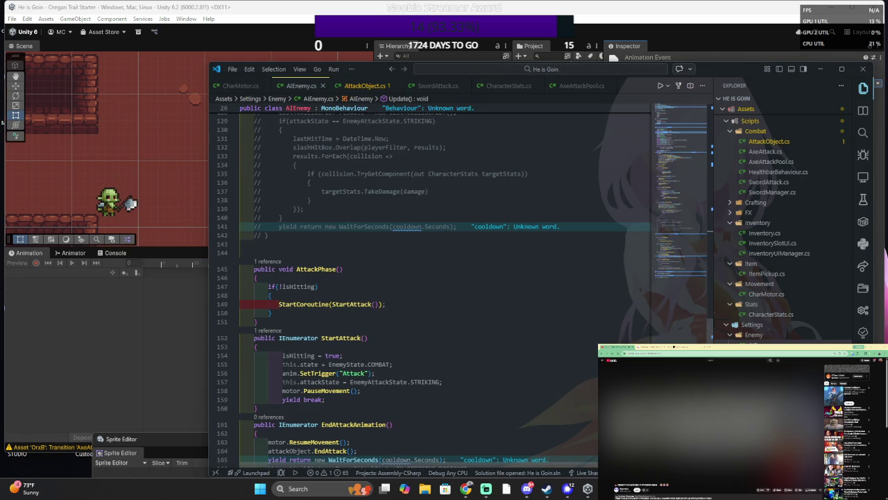
left_click(311, 269)
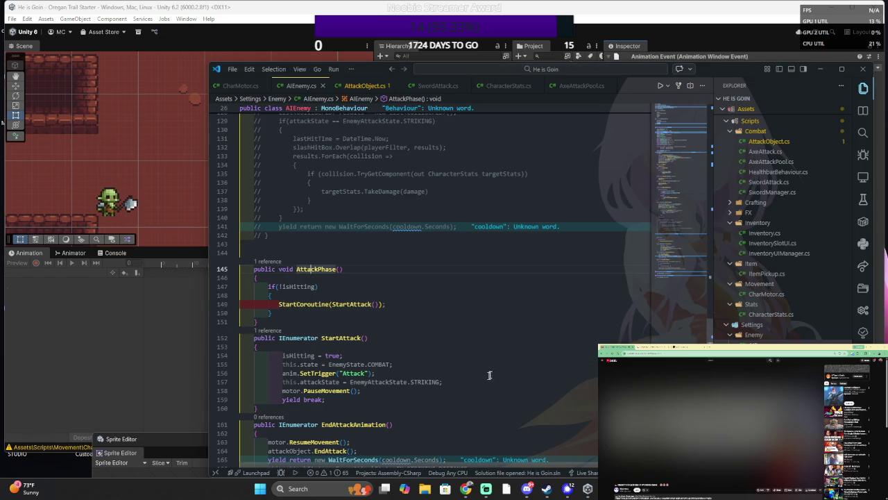
- Rename the AttackPhase method to ExecuteAttack
key("F2")
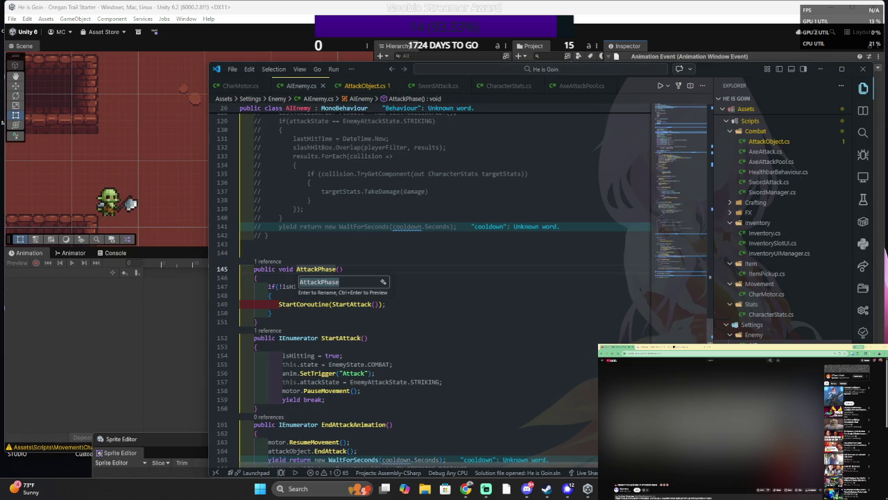
type("Attack")
key("BackSpace")
key("BackSpace")
key("BackSpace")
type("Execu")
type("teAttack")
key("Return")
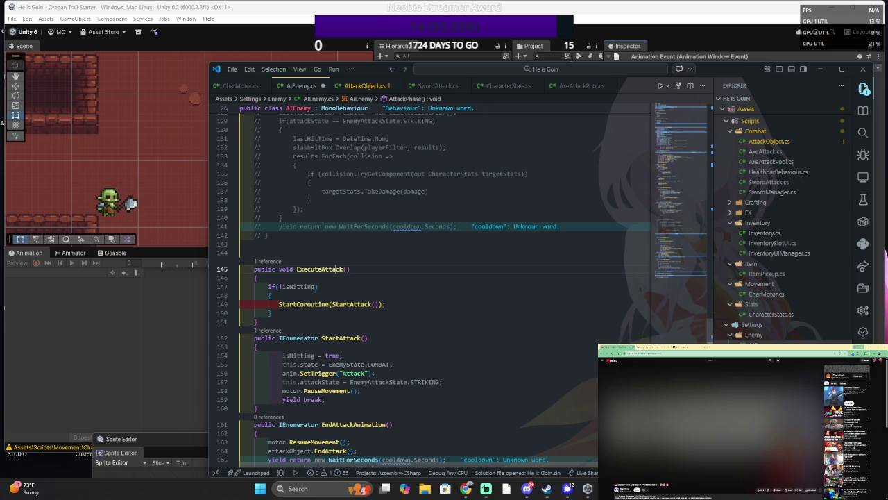
- Paste a copy of the ExecuteAttack method directly below the original
left_click(261, 337)
key("shift+Up")
key("shift+Up")
key("shift+Up")
key("ctrl+c")
left_click(258, 321)
key("Return")
key("Return")
key("ctrl+v")
- Rename the duplicated method to OoFrameUpdate
double_click(319, 346)
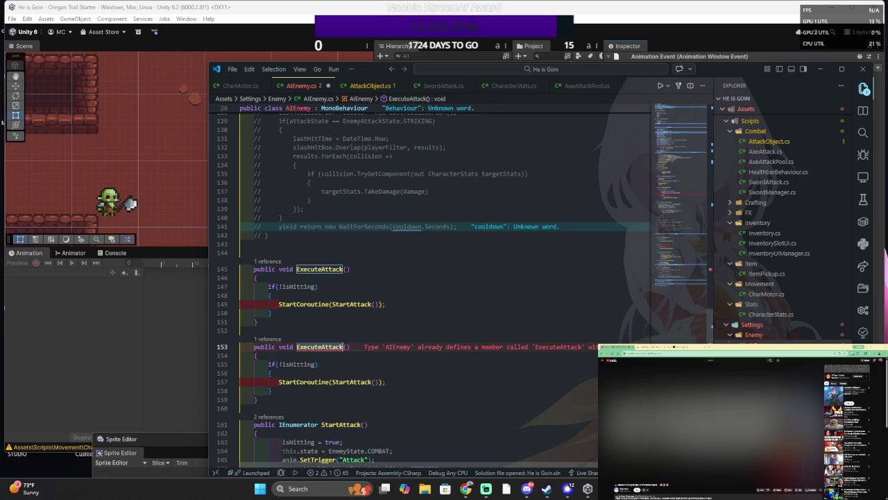
type("Attac")
type("Phase")
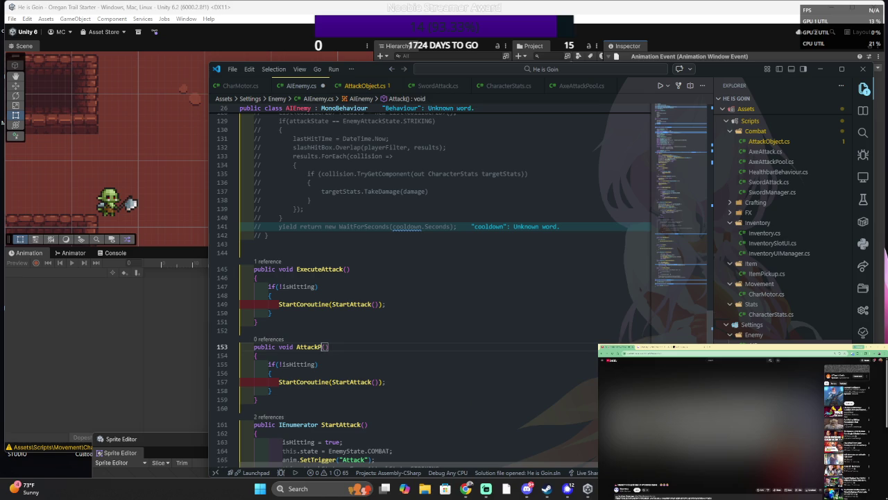
scroll(430, 278, "down", 2)
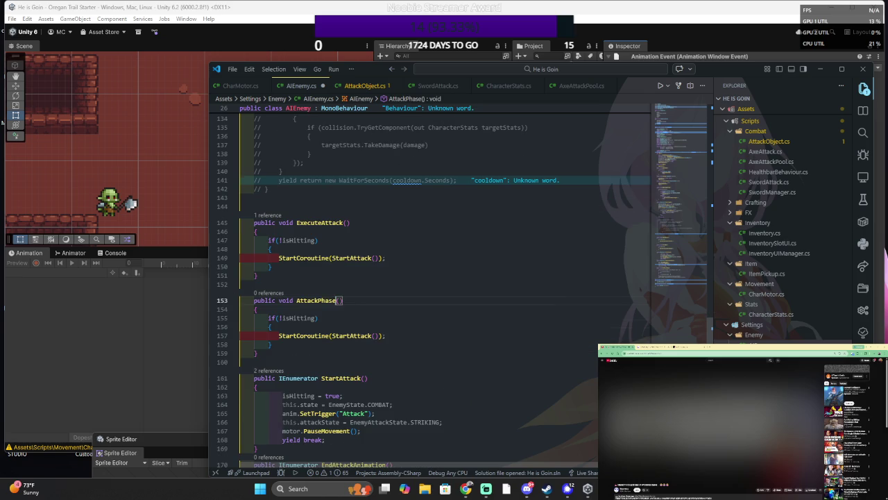
key("ctrl+shift+Left")
type("Far")
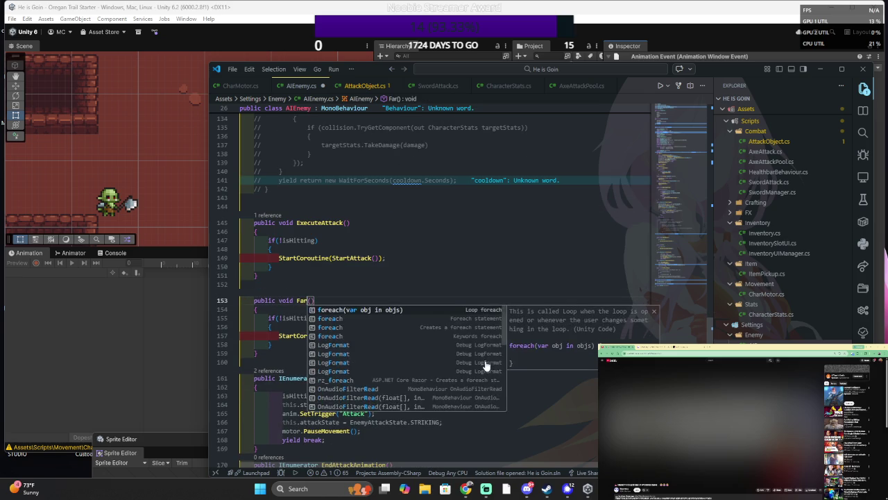
key("BackSpace")
key("BackSpace")
key("BackSpace")
type("Oo")
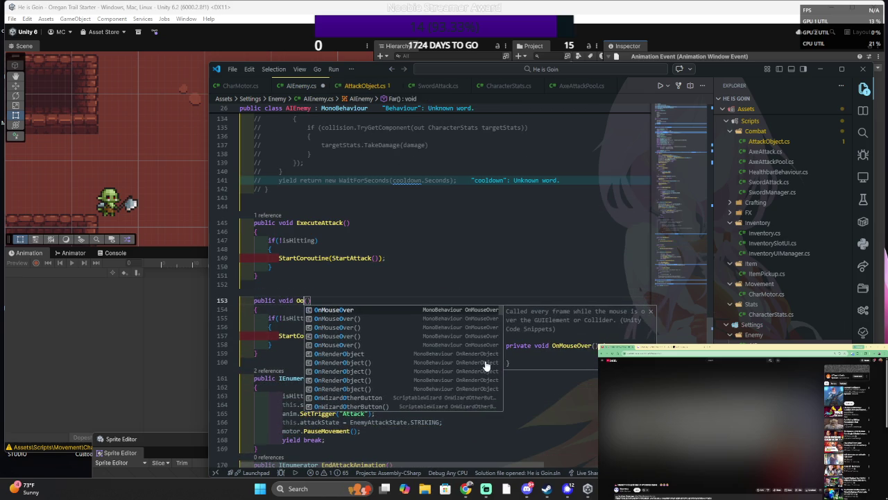
type("Fr")
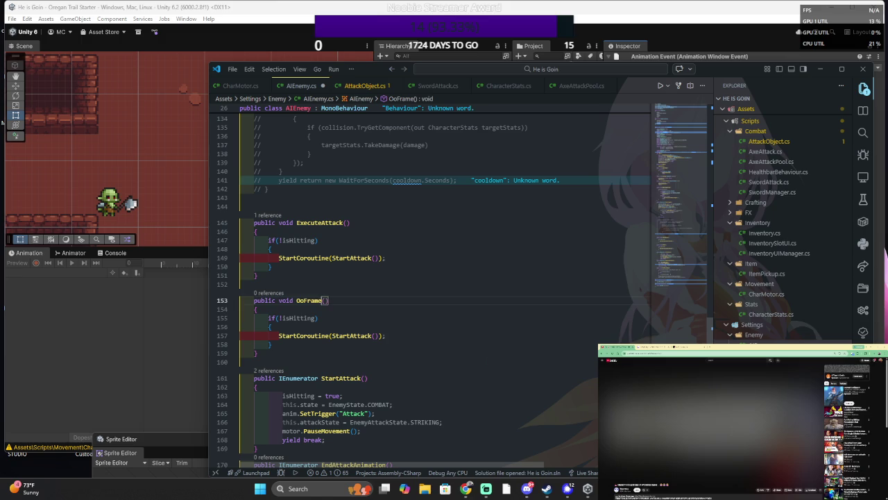
type("ame")
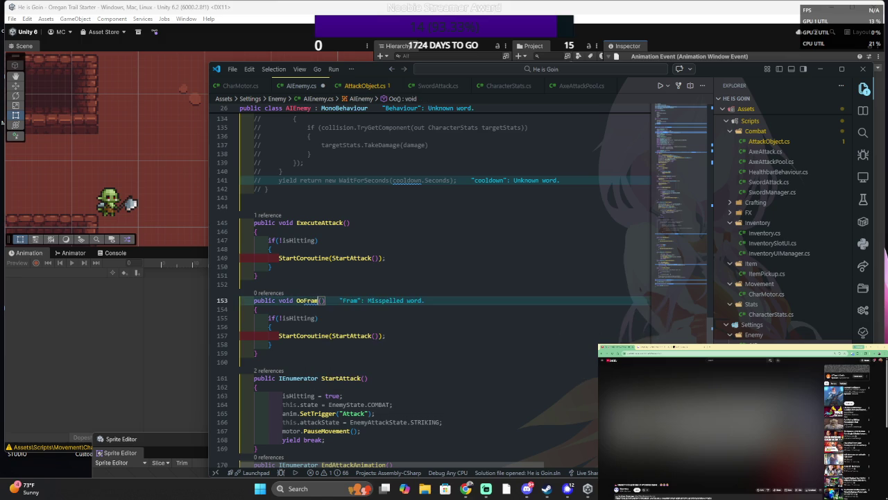
type("Update")
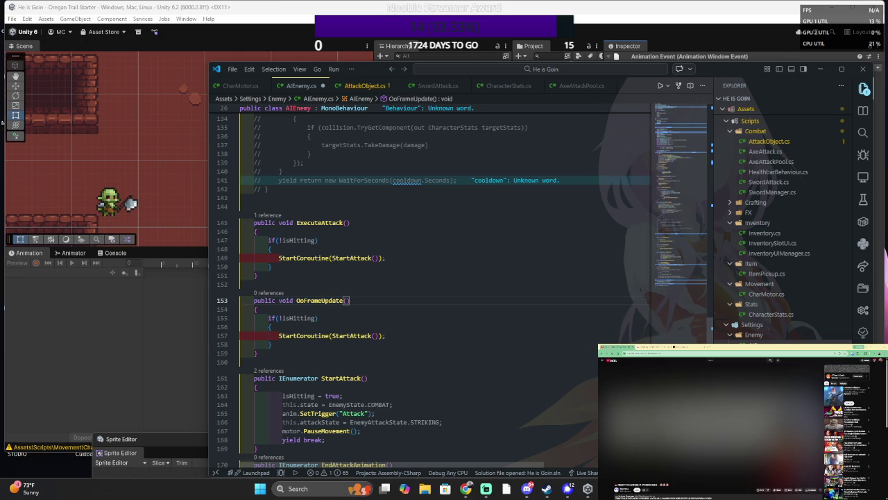
key("Down")
key("Down")
key("Down")
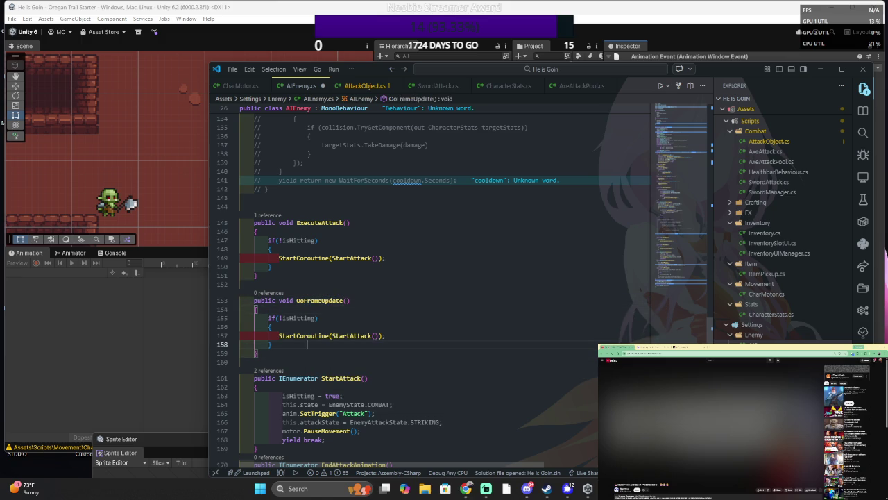
scroll(444, 278, "down", 5)
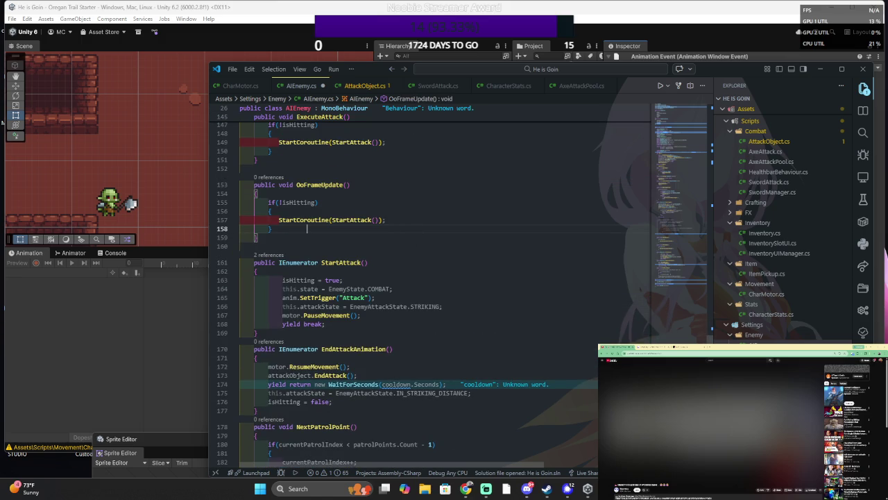
- Replace OoFrameUpdate's body with the call attackObject.ReadHits();
key("shift+Up")
key("shift+Up")
key("shift+Up")
key("shift+Home")
type("AimMode.")
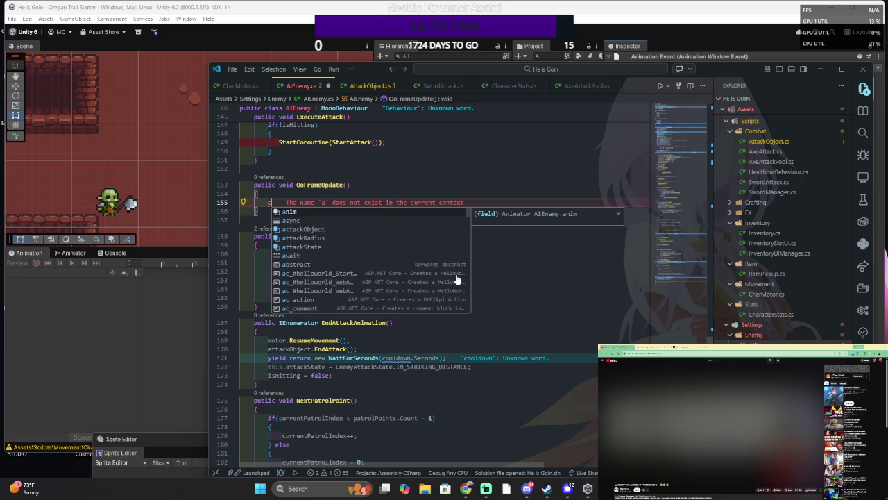
key("BackSpace")
key("BackSpace")
key("BackSpace")
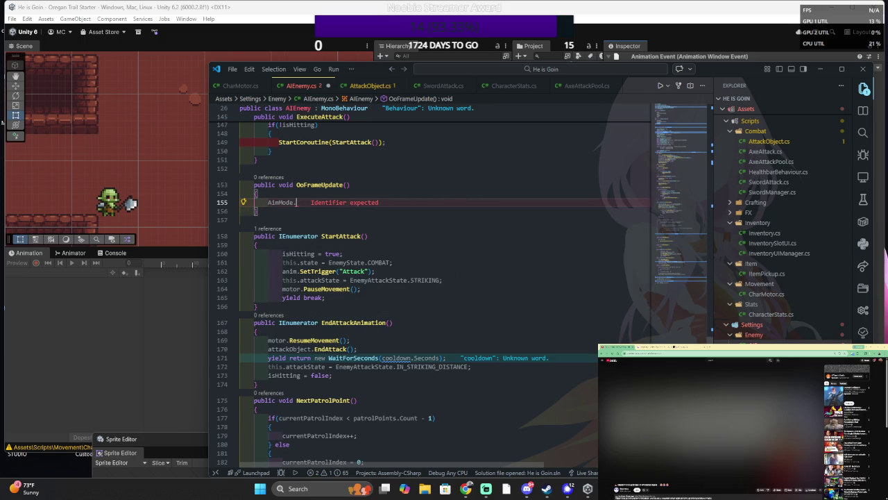
type("a")
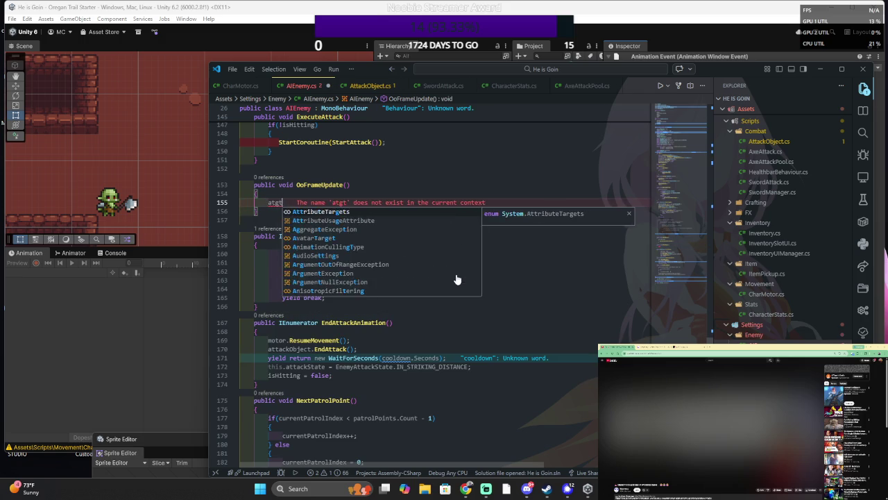
type("ttackObject.")
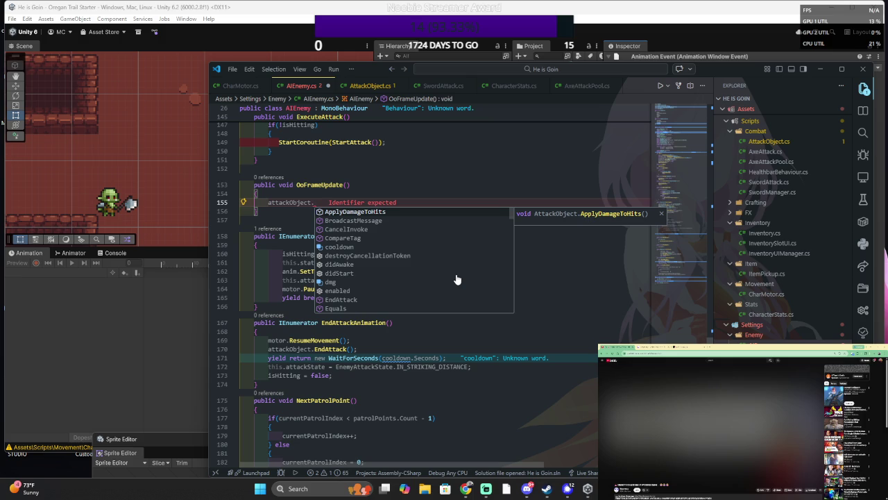
type("ReadHits(")
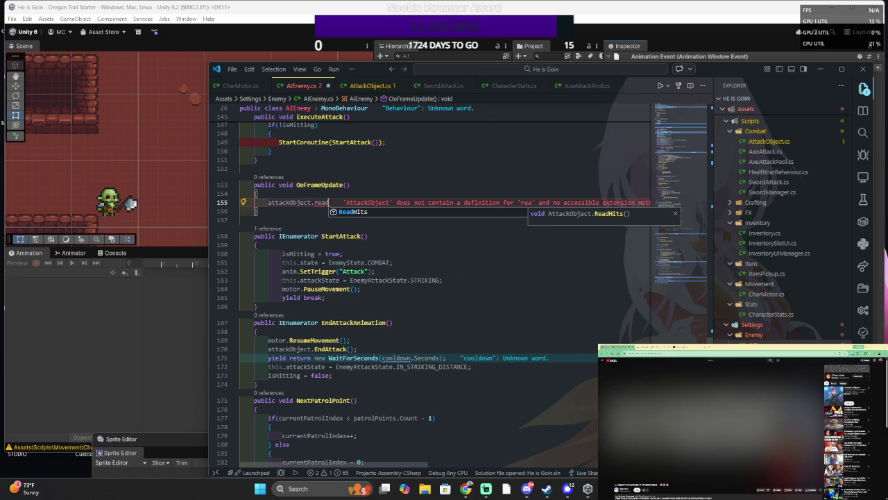
type(");")
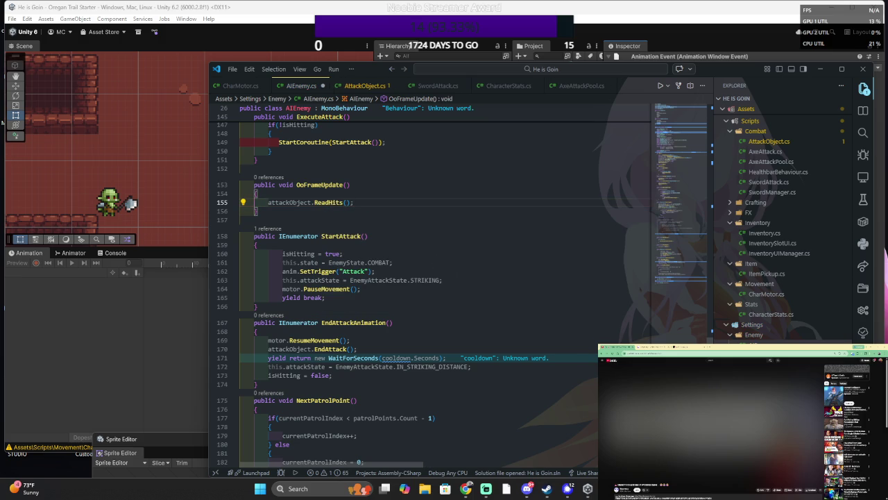
key("Return")
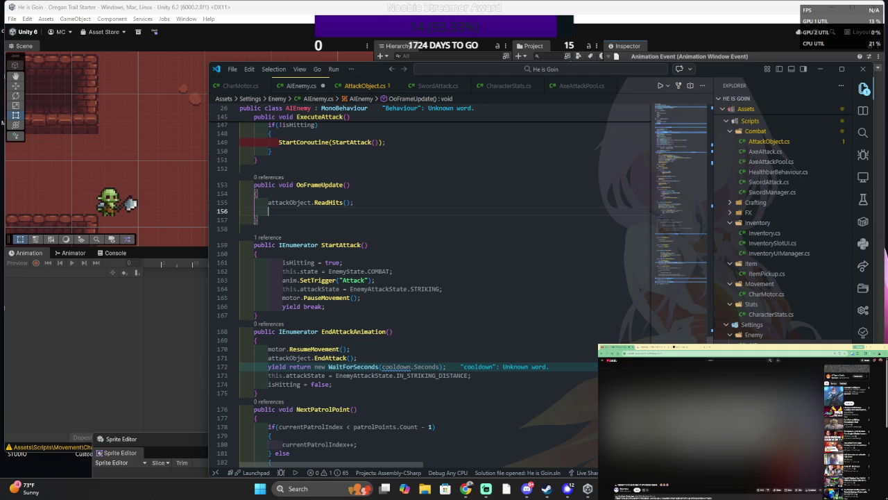
- Add an attackObject.ApplyDamageToHits() call below it, after checking the method name in AttackObject
type("attack")
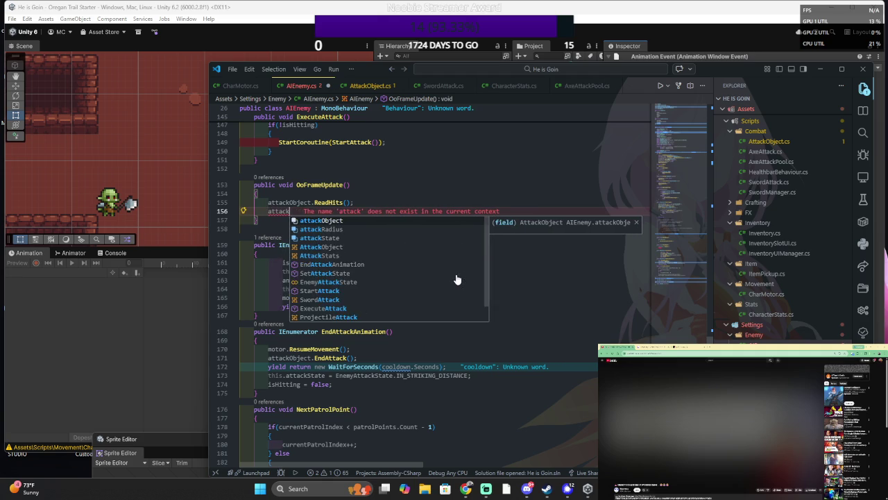
type("Object.")
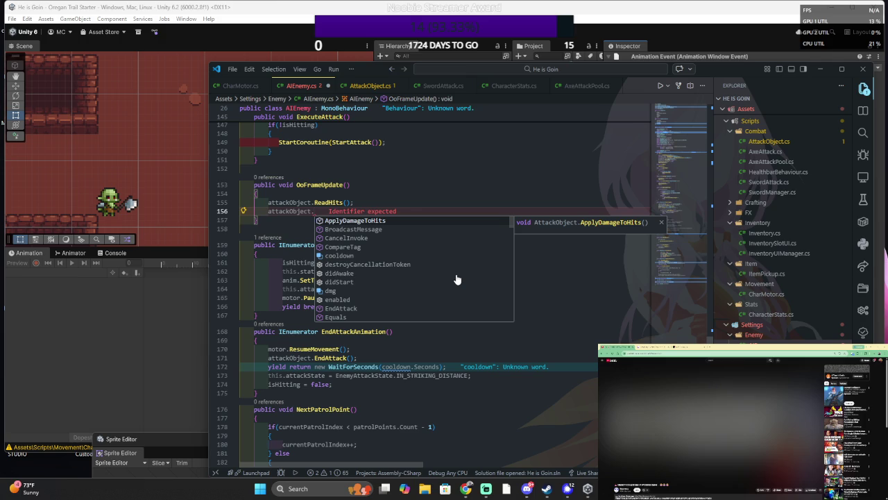
scroll(457, 279, "down", 8)
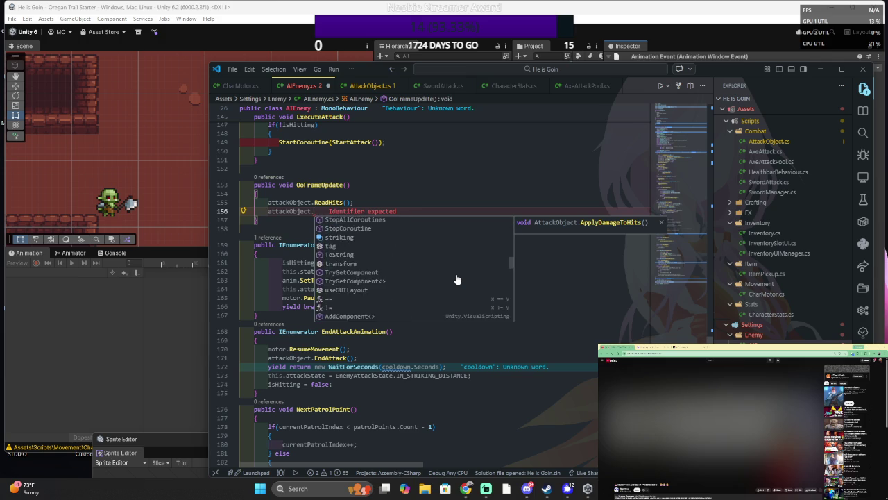
scroll(457, 279, "up", 8)
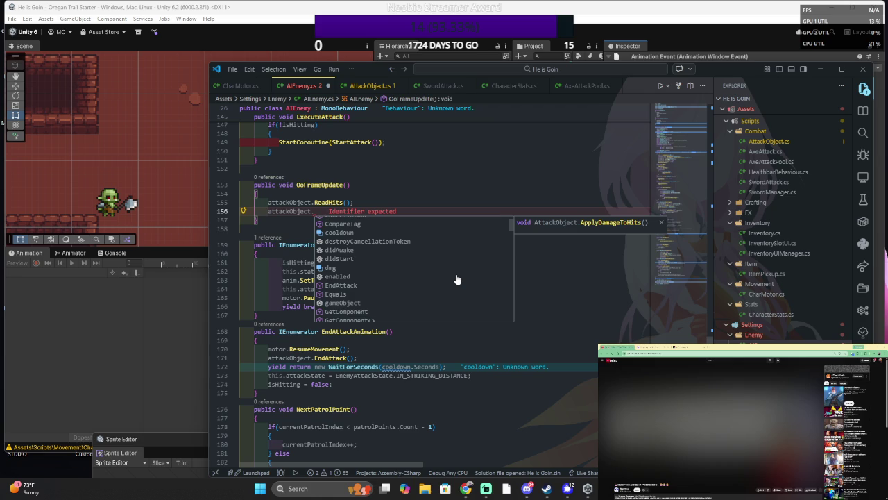
scroll(460, 232, "down", 8)
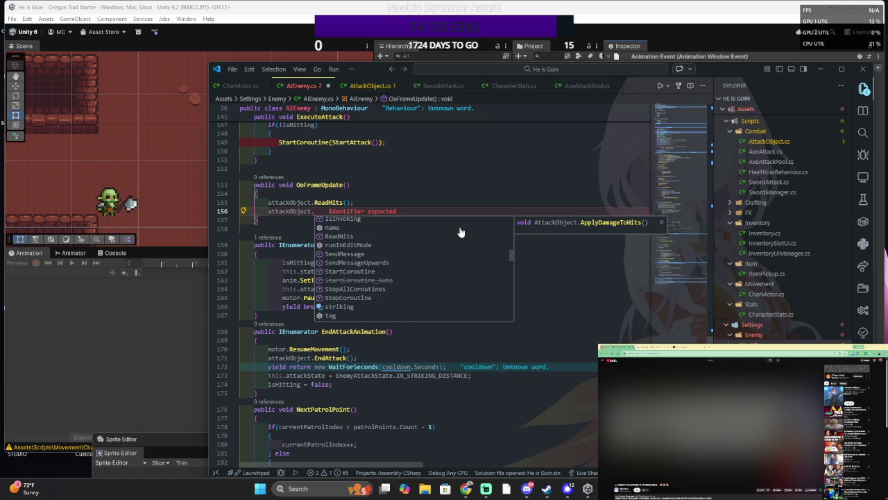
scroll(460, 232, "down", 3)
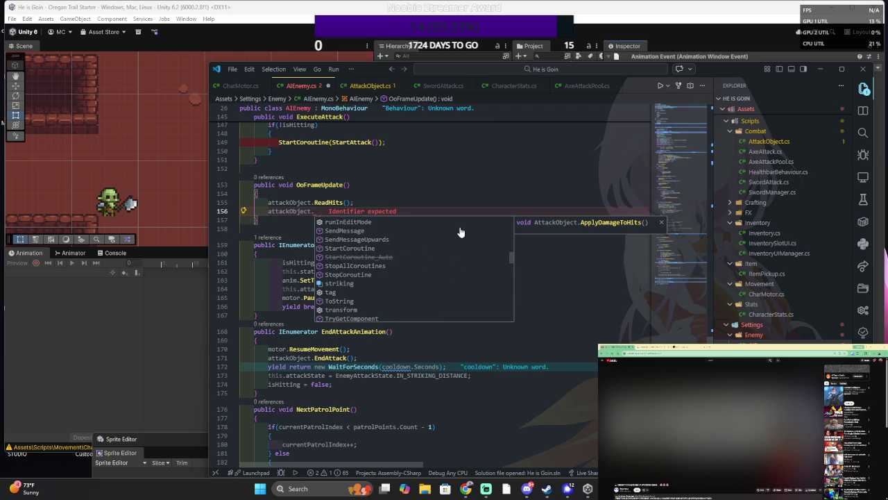
scroll(460, 231, "up", 10)
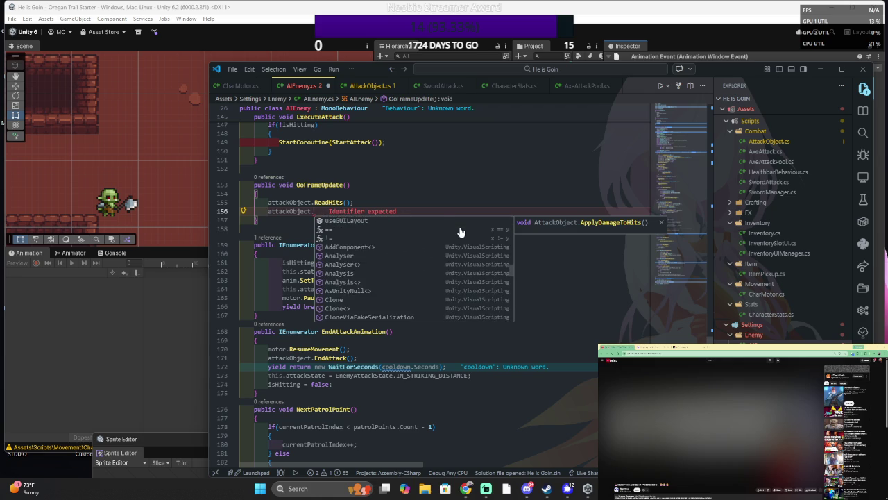
left_click(331, 202, "ctrl")
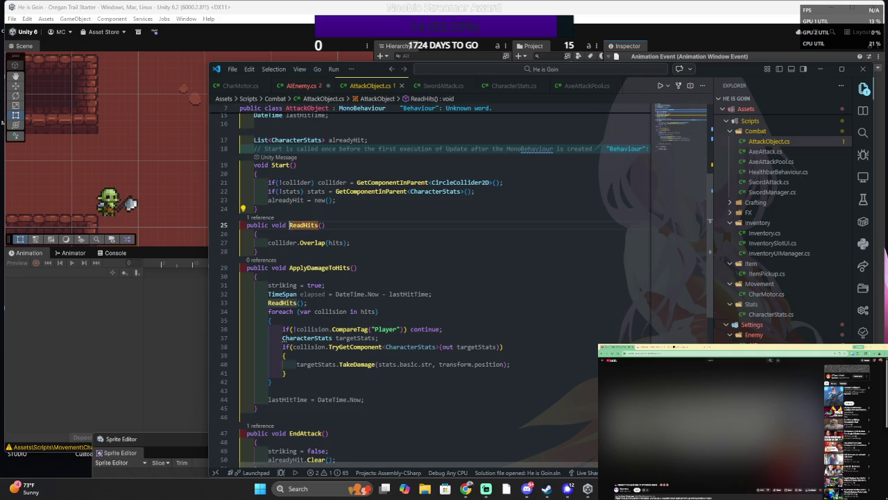
left_click(354, 267)
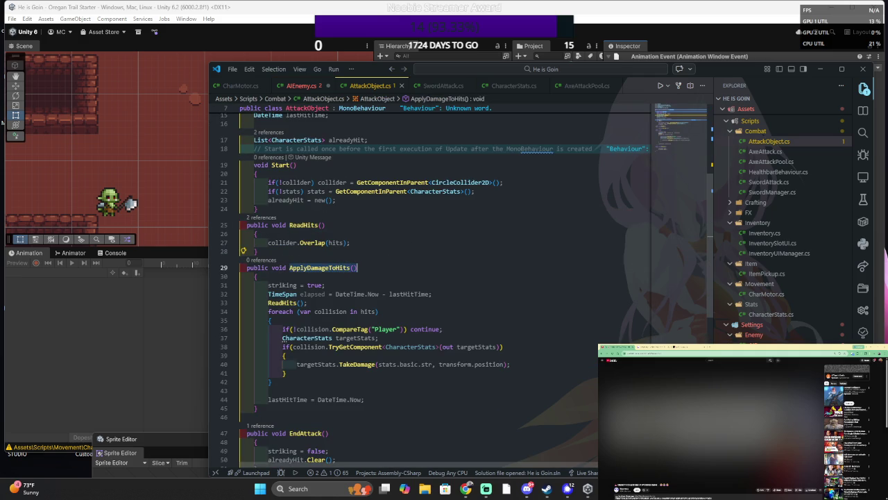
left_click(391, 69)
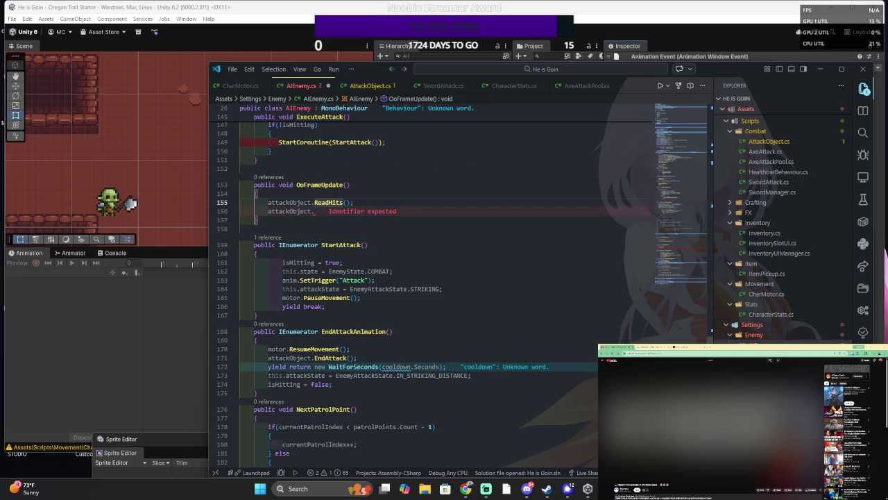
left_click(493, 213)
type("ApplyDamageToHits")
type("(")
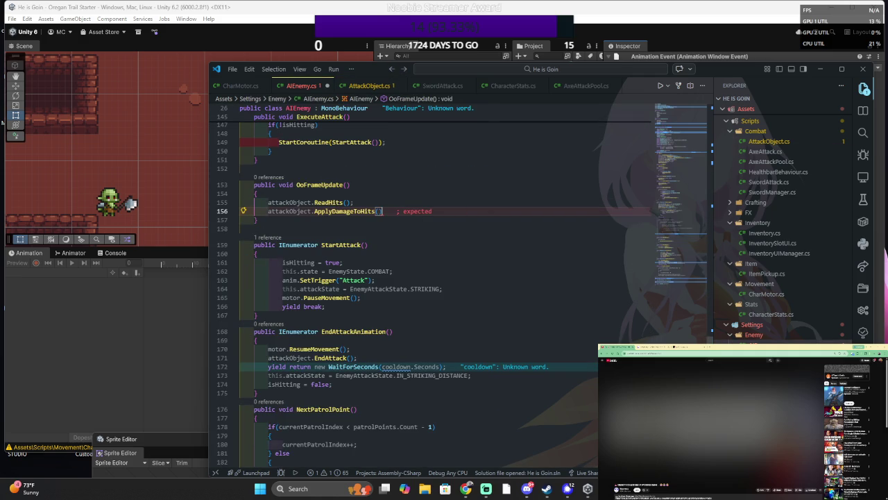
type(");")
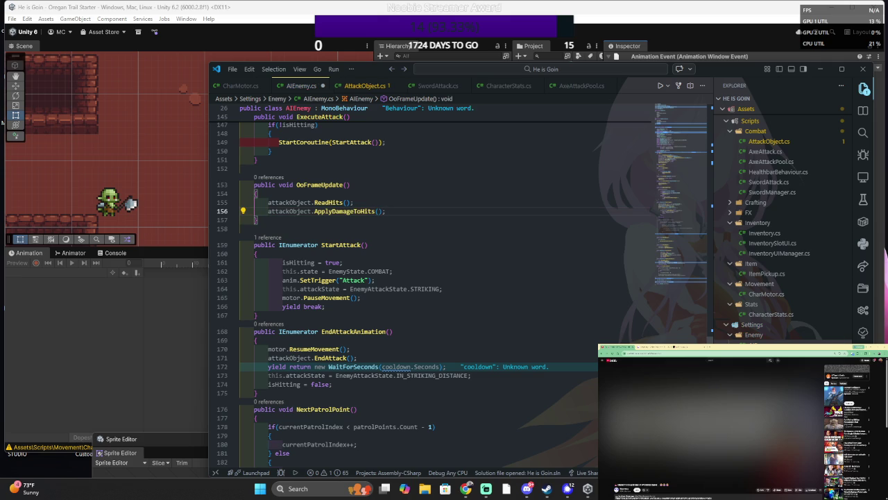
- Save AIEnemy.cs and set the animation event's function to AIEnemy > Methods > OoFrameUpdate()
key("ctrl+s")
key("alt+Tab")
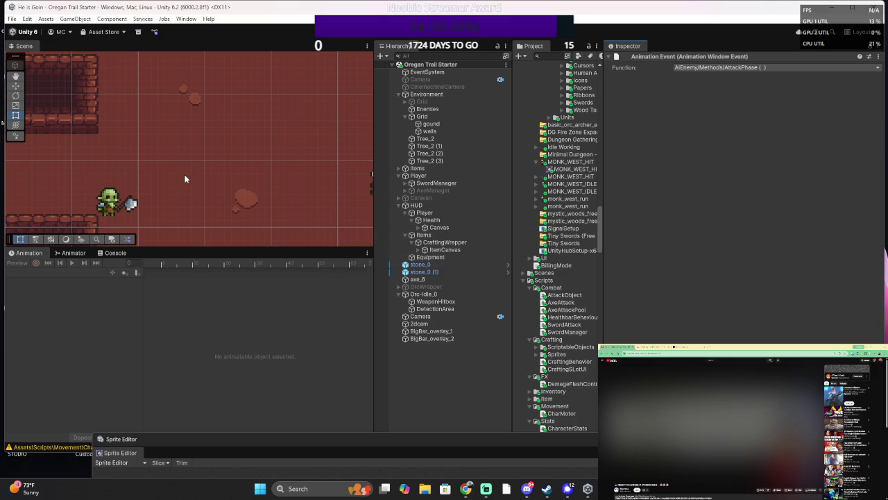
left_click(723, 68)
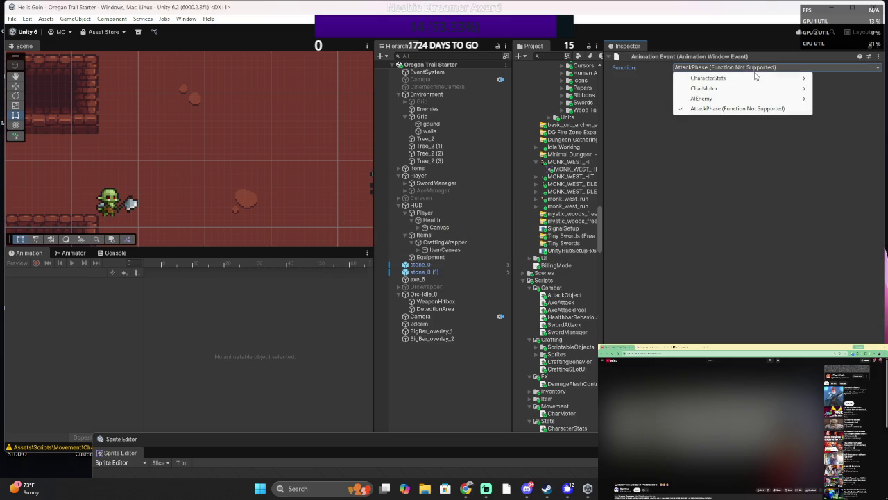
mouse_move(723, 99)
mouse_move(847, 111)
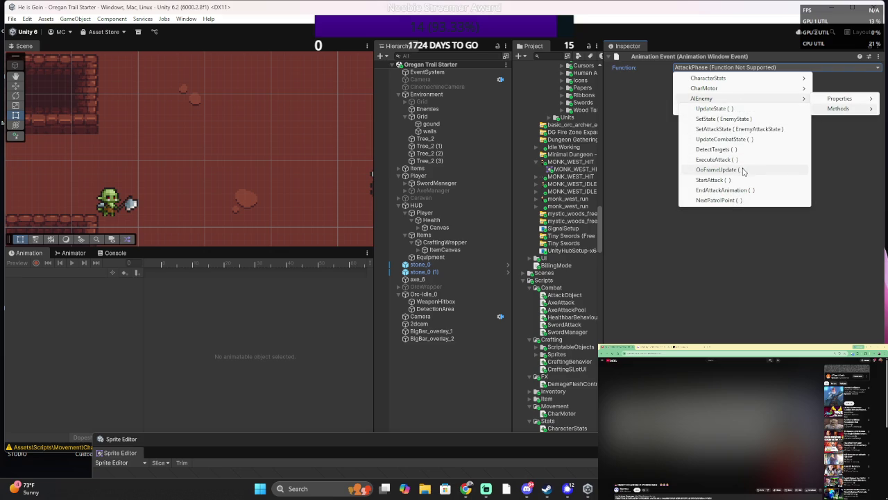
left_click(741, 169)
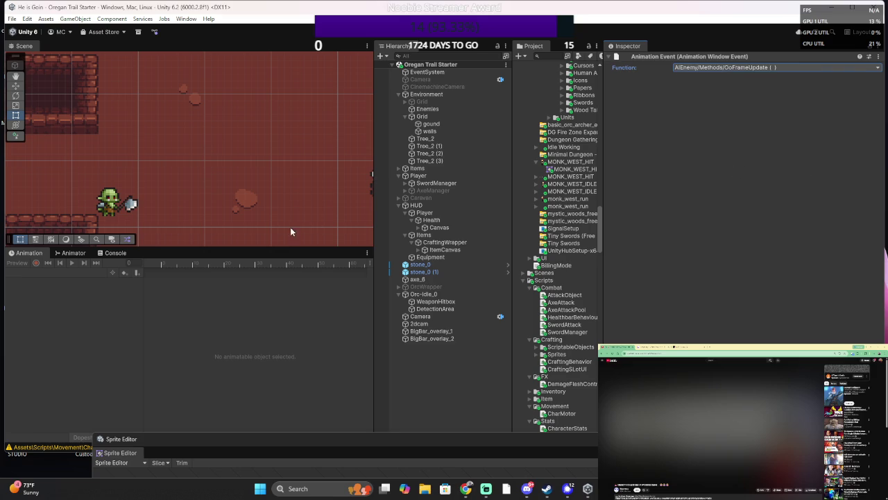
left_click(71, 254)
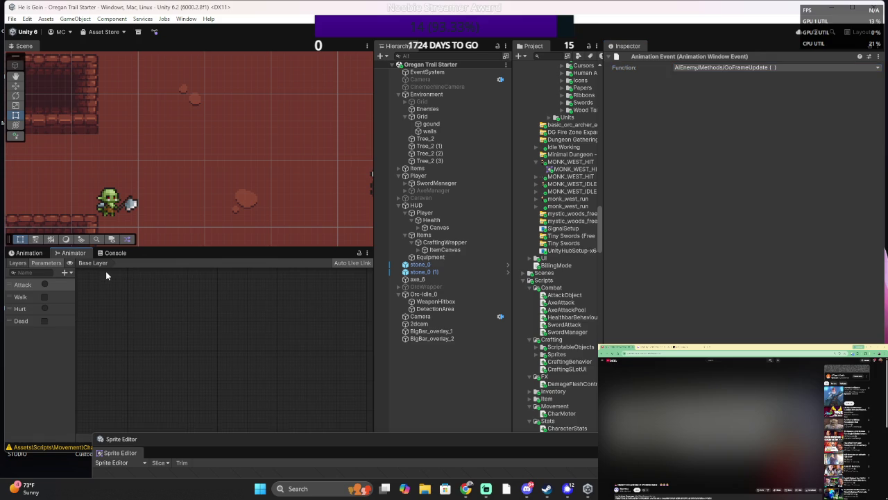
- Select Orc-Idle_0, load its AxeAttack clip, and select the animation event at frame 18
left_click(434, 295)
left_click(29, 253)
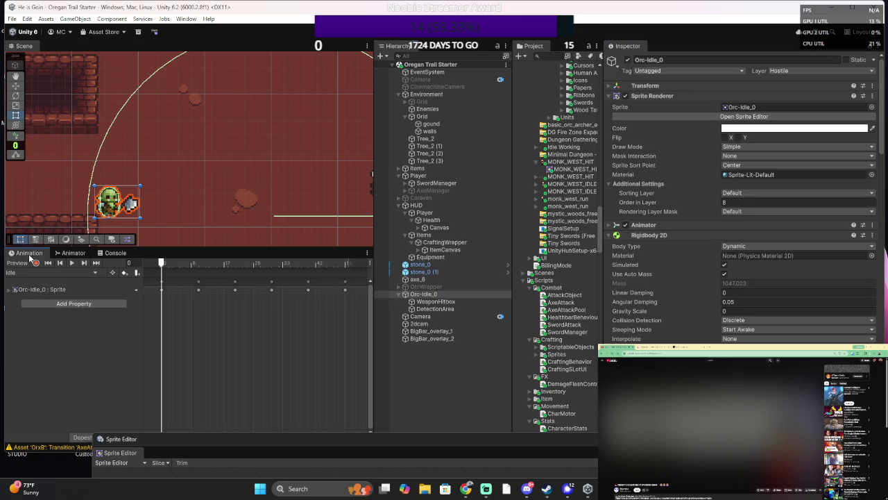
left_click(17, 271)
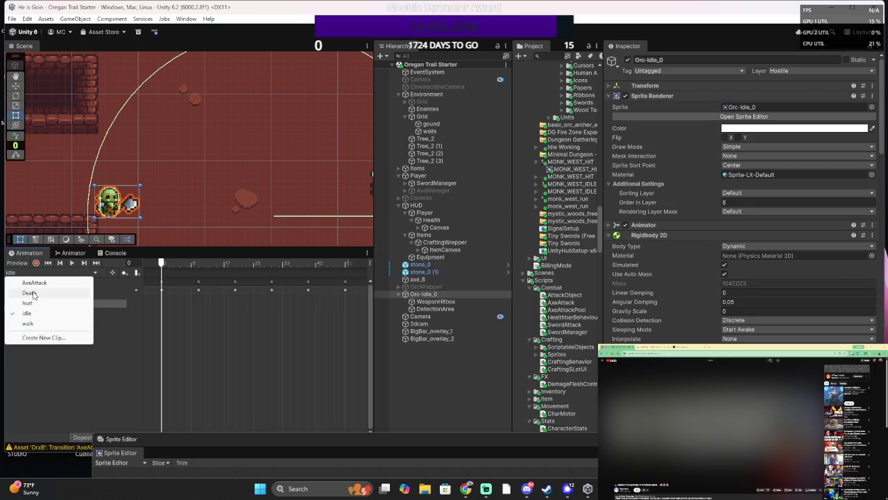
left_click(34, 282)
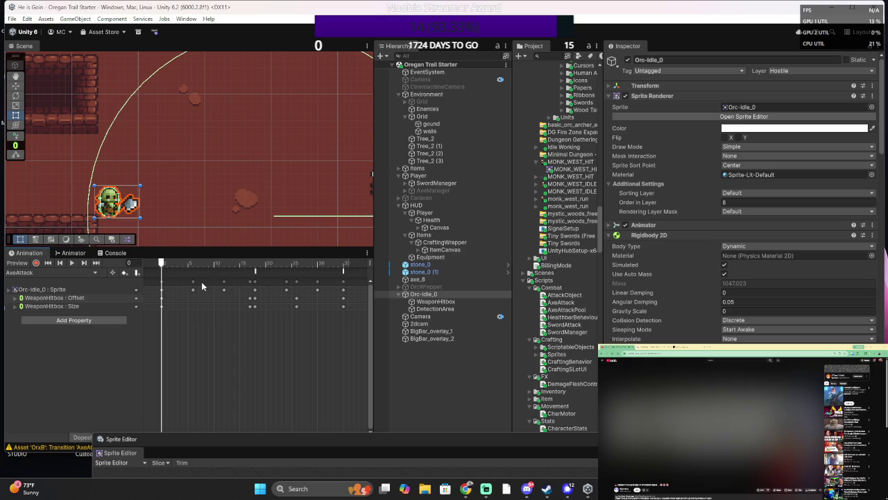
left_click(254, 265)
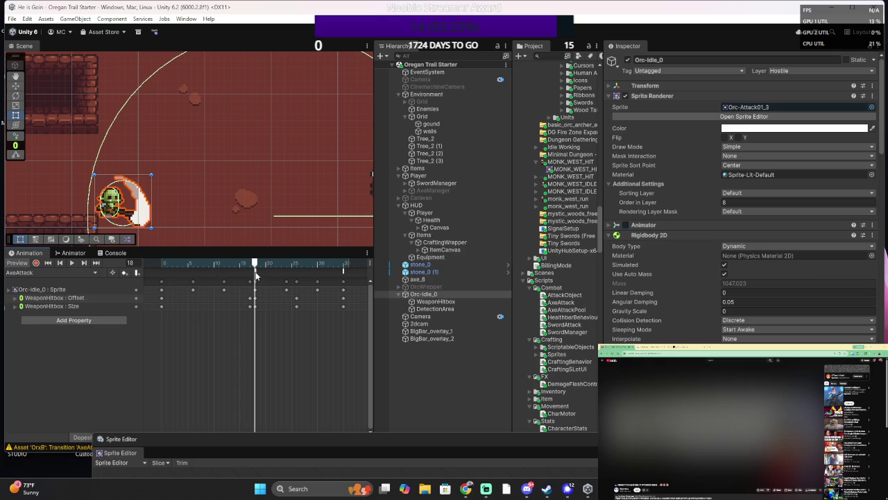
left_click(256, 273)
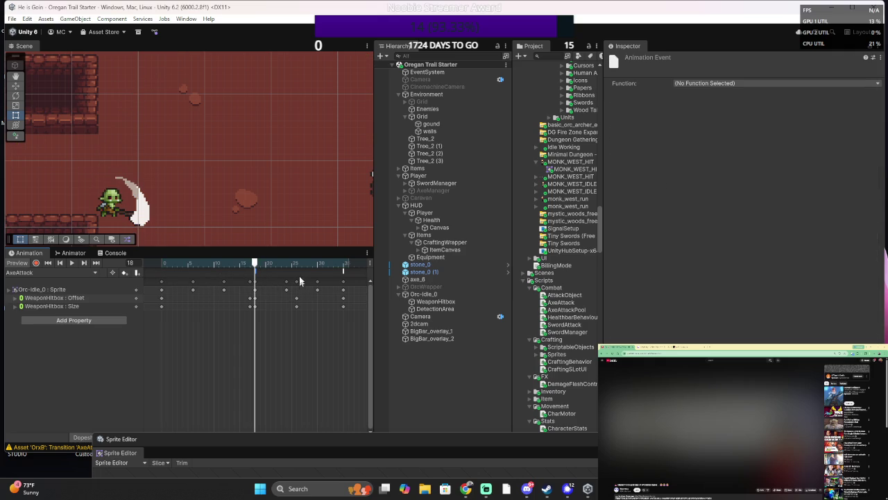
left_click(293, 263)
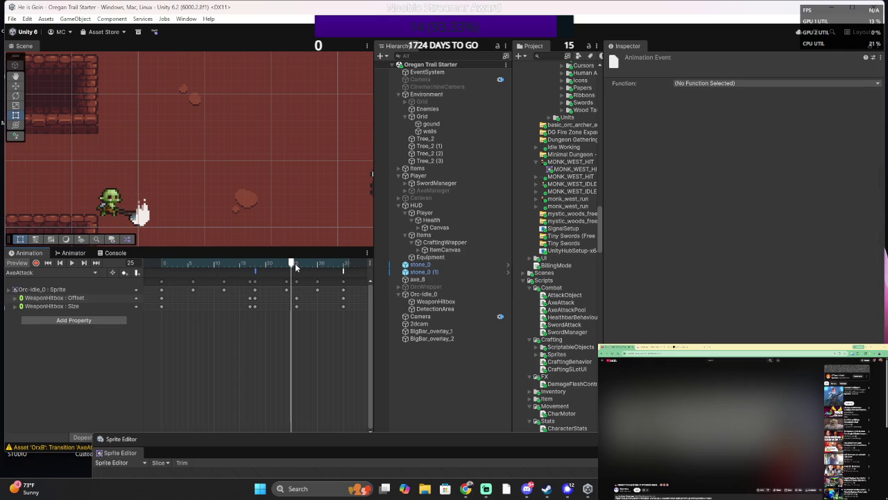
- Scrub the AxeAttack preview across frames 18 to 21
left_click(292, 272)
mouse_move(294, 263)
left_mouse_down()
mouse_move(242, 264)
mouse_move(323, 263)
mouse_move(215, 236)
mouse_move(268, 239)
mouse_move(246, 236)
mouse_move(255, 242)
left_mouse_up()
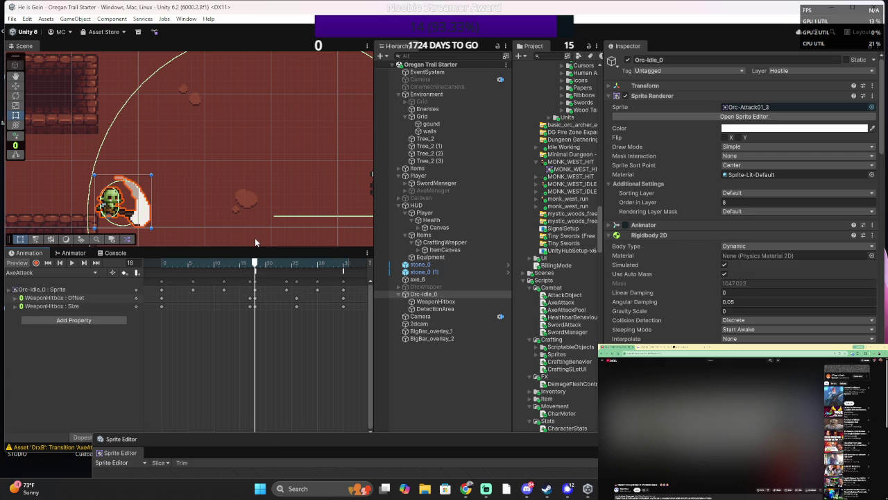
mouse_move(255, 241)
left_mouse_down()
mouse_move(364, 250)
mouse_move(236, 235)
mouse_move(253, 244)
left_mouse_up()
mouse_move(253, 245)
left_mouse_down()
mouse_move(285, 246)
mouse_move(247, 250)
mouse_move(261, 263)
left_mouse_up()
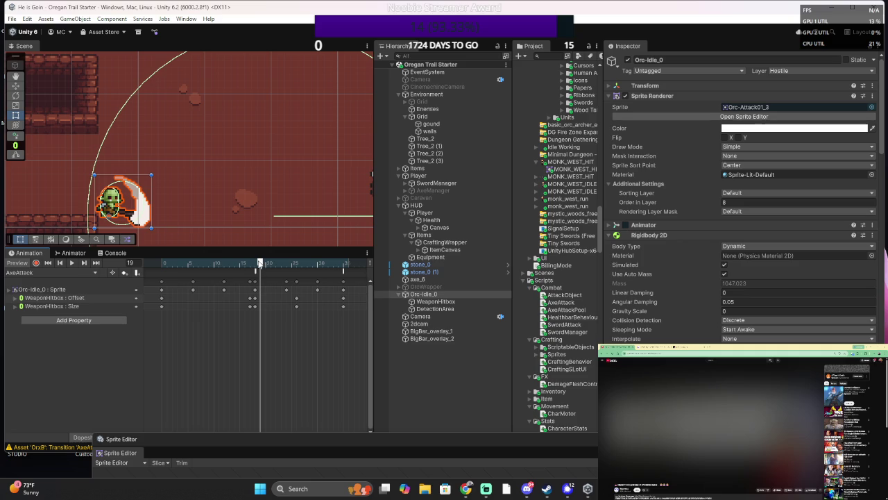
- Compare the WeaponHitbox at frames 18, 26 and 16, then select the clip's animation event
left_click(254, 298)
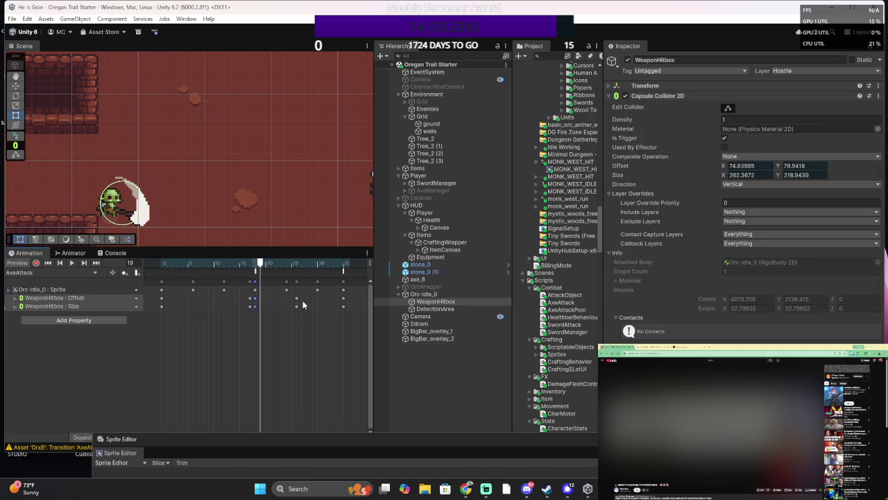
left_click(256, 266)
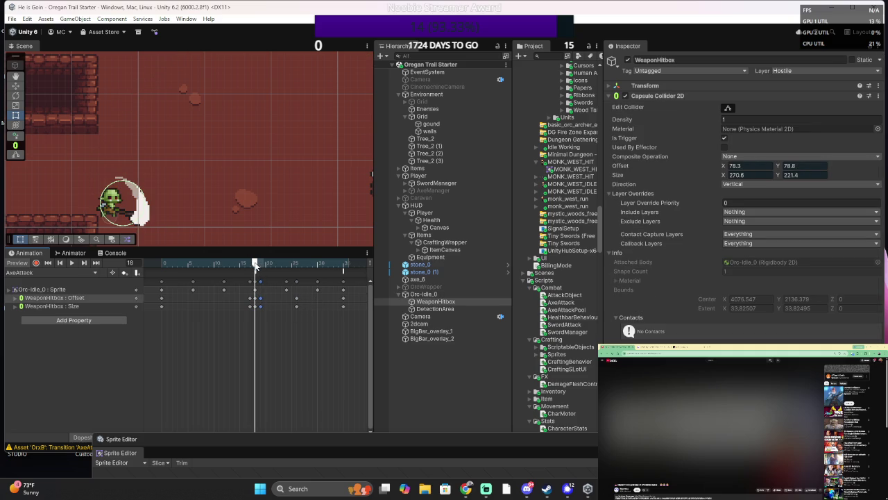
left_click(296, 266)
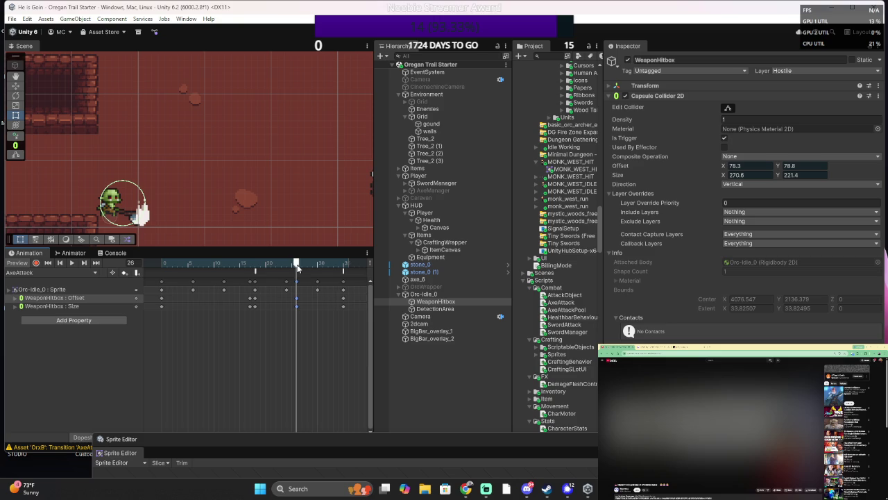
mouse_move(297, 266)
left_mouse_down()
mouse_move(363, 265)
mouse_move(243, 261)
mouse_move(383, 263)
left_mouse_up()
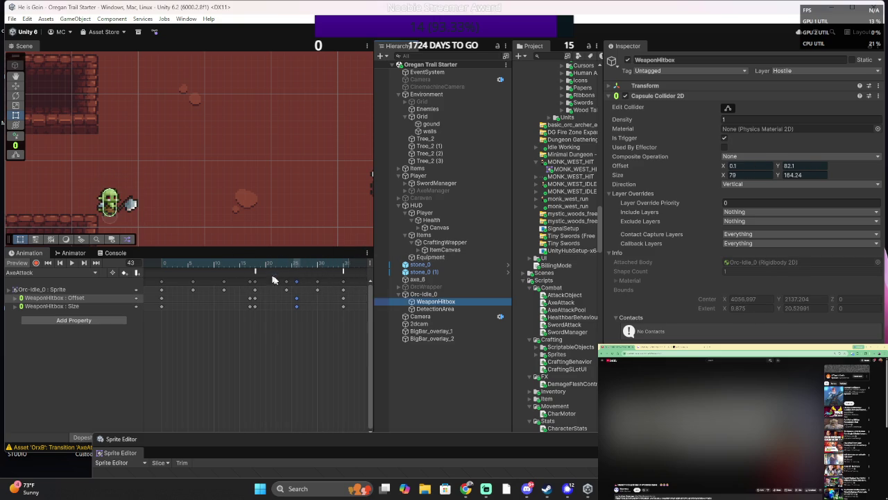
left_click(297, 273)
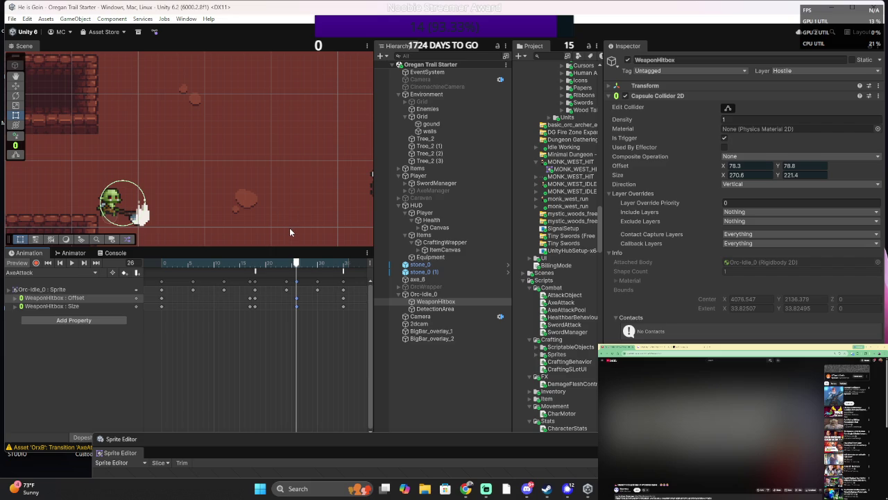
left_click(255, 272)
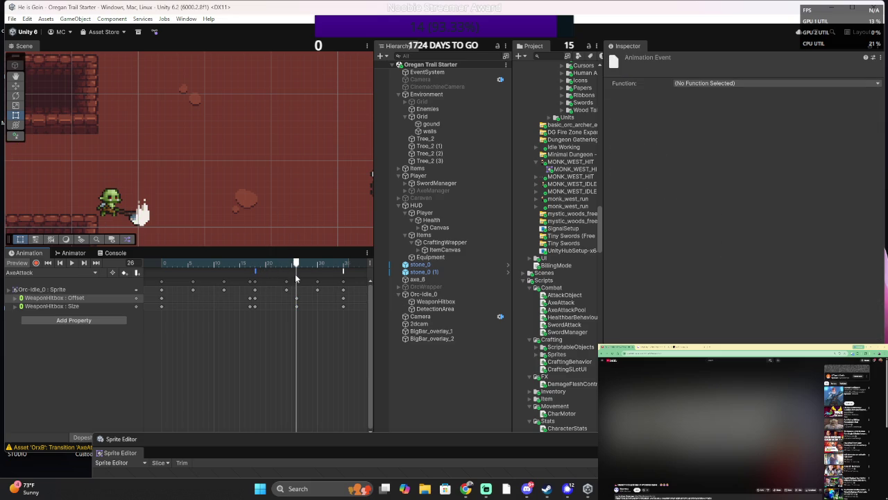
- Rewind the AxeAttack preview to frame 5
mouse_move(296, 264)
left_mouse_down()
mouse_move(323, 266)
mouse_move(164, 264)
mouse_move(329, 264)
mouse_move(358, 259)
mouse_move(338, 262)
mouse_move(369, 240)
left_mouse_up()
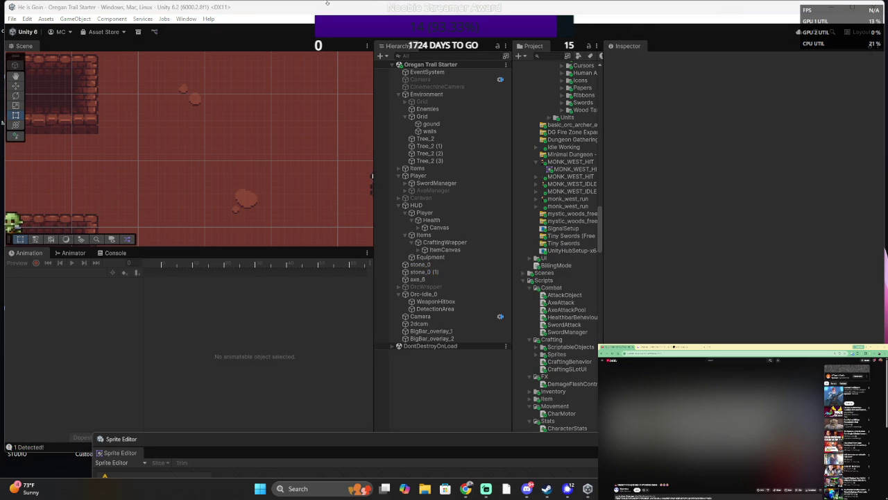
- Exit Play mode, review the attack and patrol code in AIEnemy.cs, then return to Unity
left_click(430, 39)
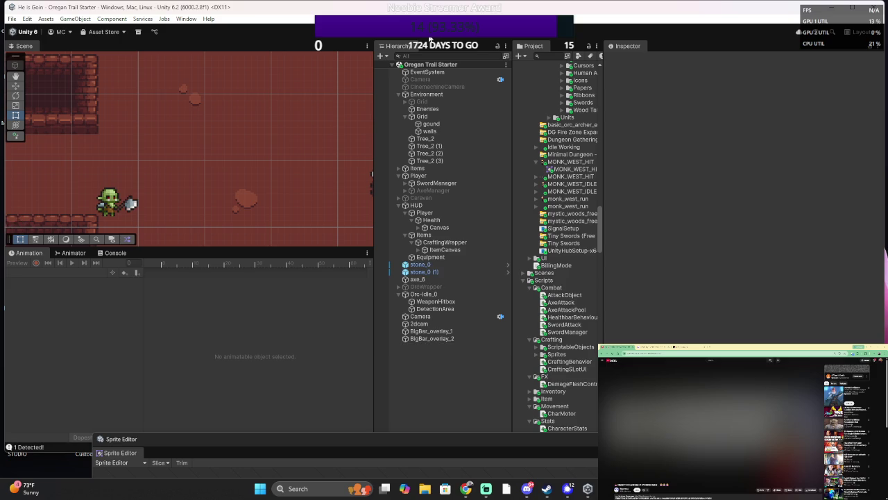
key("alt+Tab")
scroll(430, 292, "down", 2)
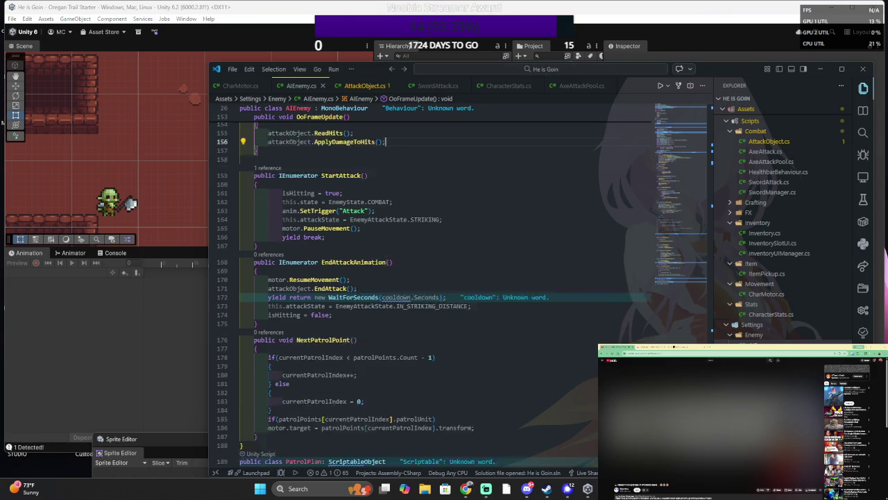
scroll(430, 291, "down", 3)
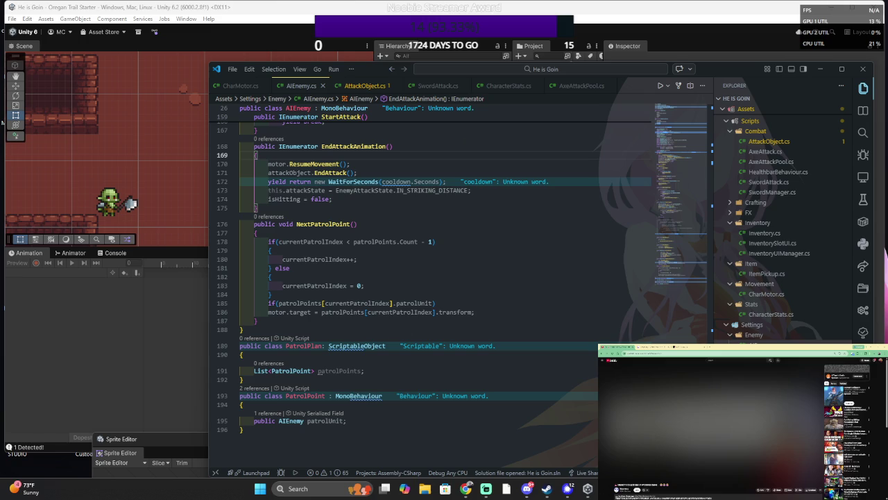
key("alt+Tab")
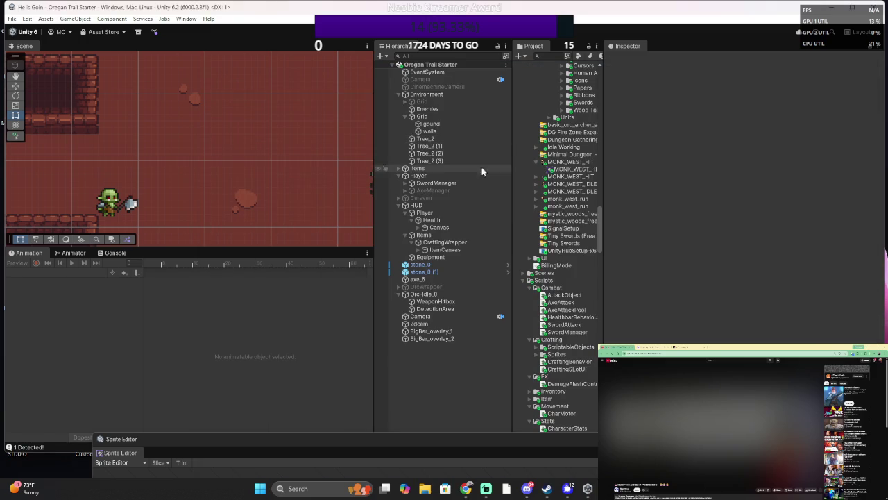
- Inspect Equipment, Tree_2 (3), the ground and walls tilemaps, ItemCanvas and HUD Canvas
left_click(463, 258)
left_click(457, 159)
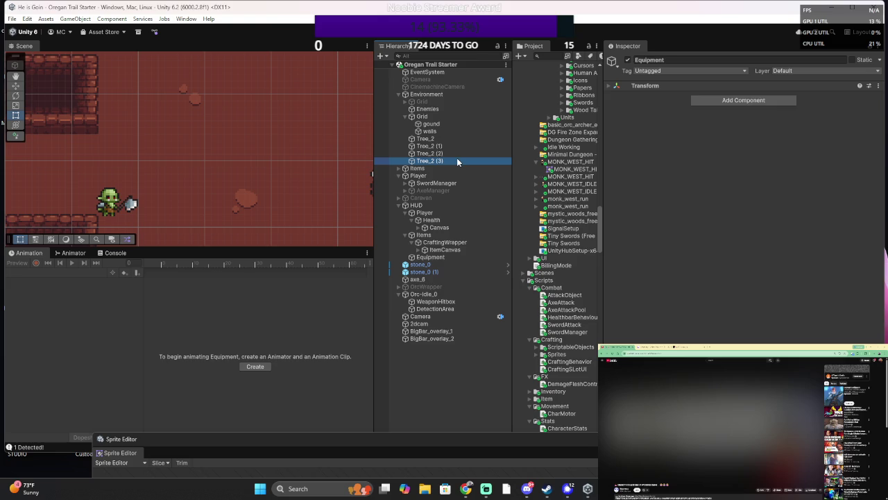
left_click(444, 123)
left_click(449, 130)
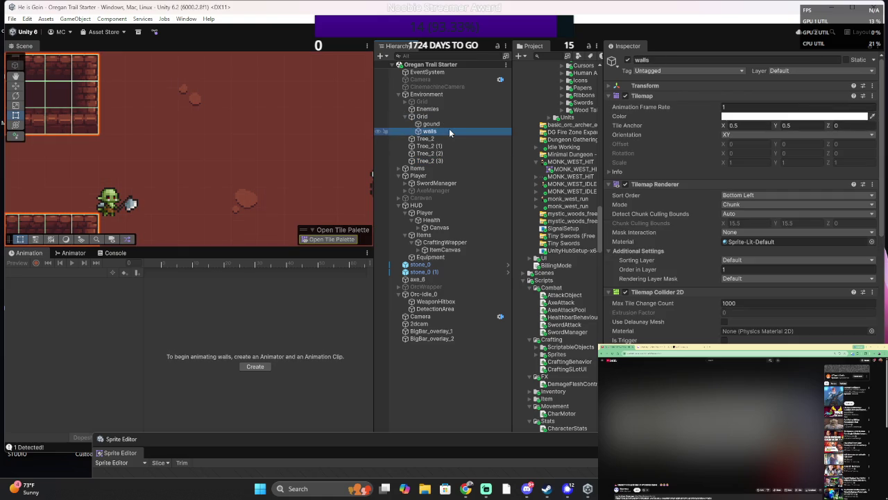
scroll(689, 239, "down", 3)
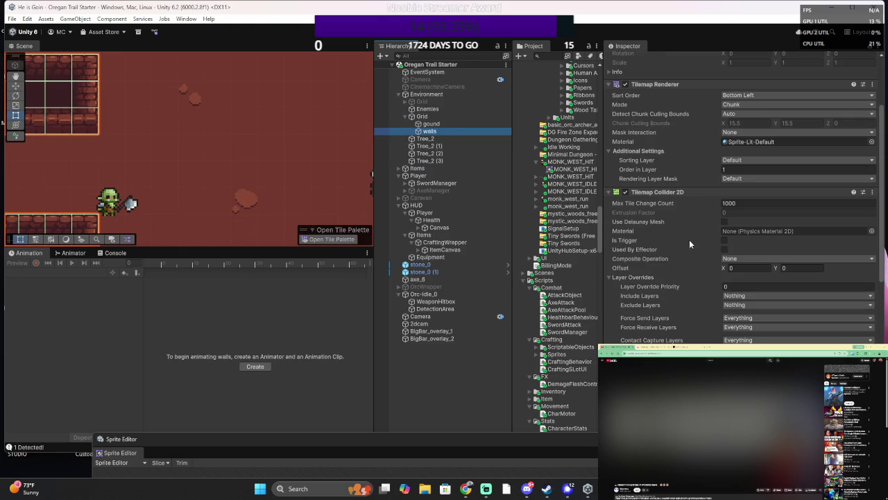
scroll(684, 228, "down", 5)
scroll(673, 224, "up", 2)
scroll(664, 224, "down", 2)
scroll(661, 222, "down", 5)
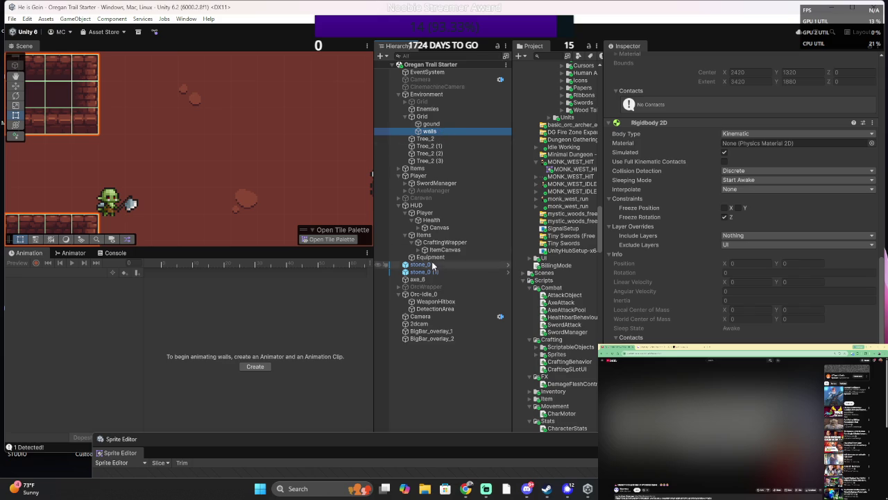
left_click(451, 250)
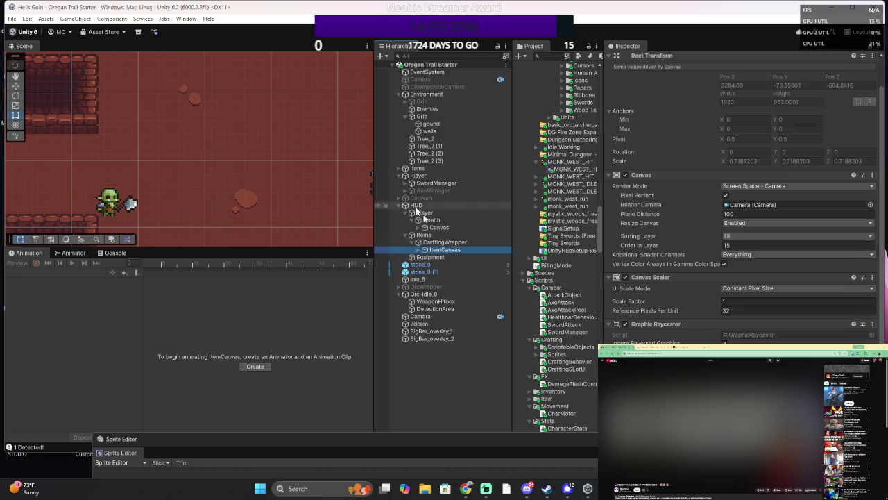
left_click(451, 229)
left_click(448, 250)
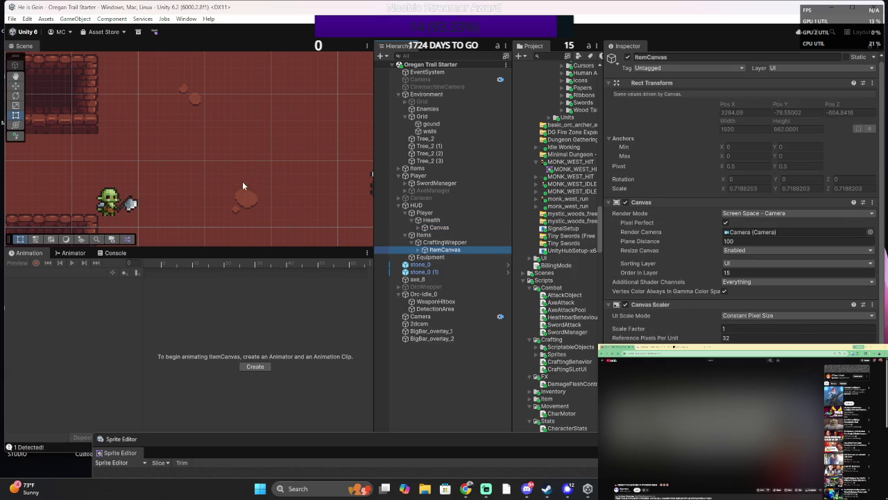
- Deactivate SwordManager and its Sword Manager script, then enter Play mode
left_click(458, 183)
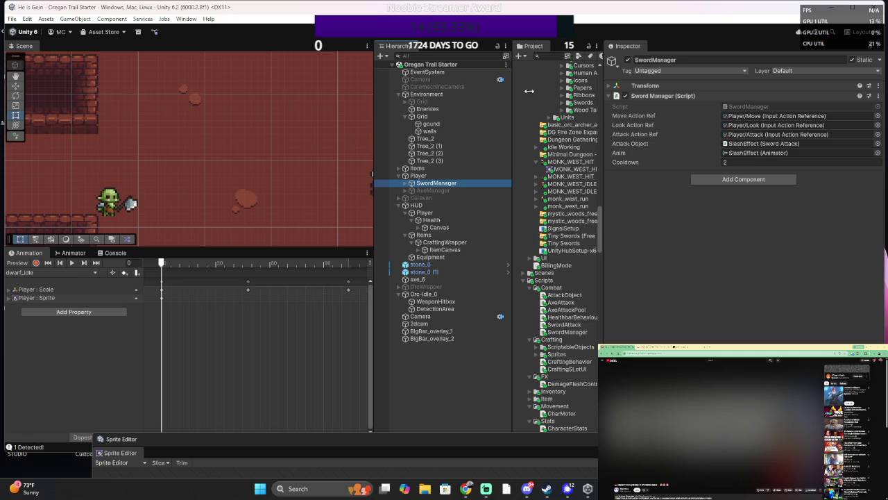
left_click(628, 60)
left_click(625, 95)
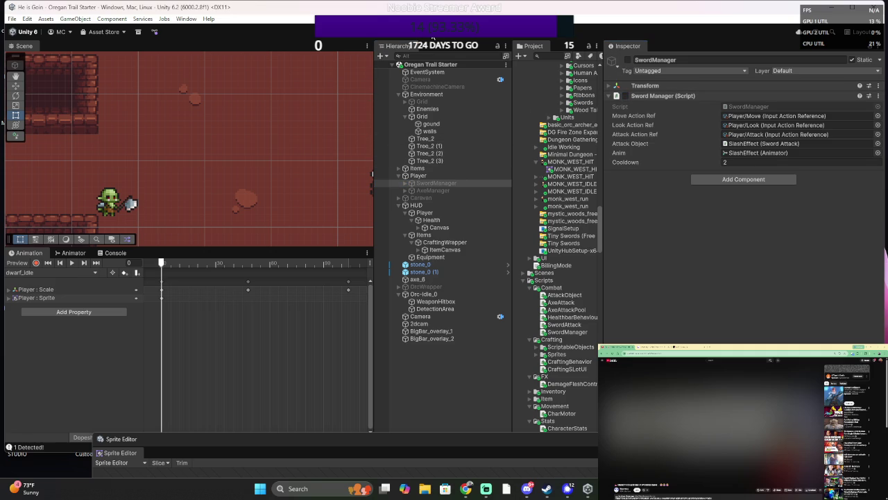
left_click(431, 38)
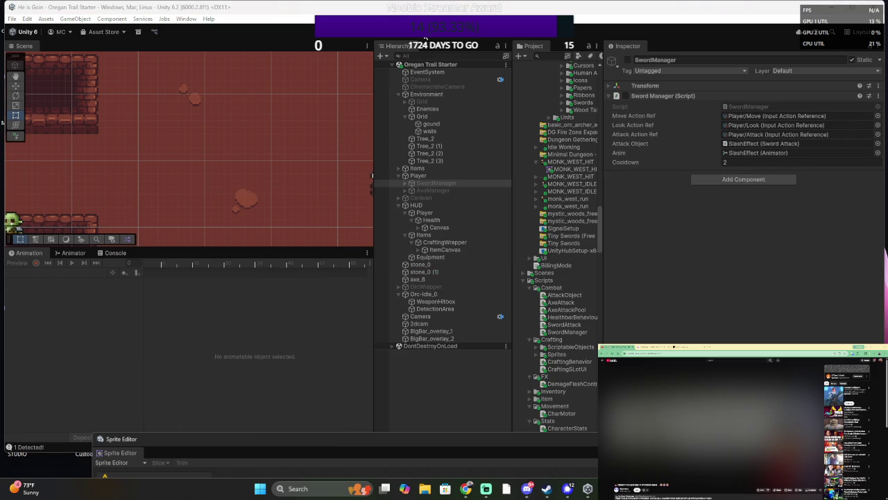
- Open the logged detection line in AIEnemy.cs and paste its print statement inside the target check
left_click(113, 253)
double_click(124, 279)
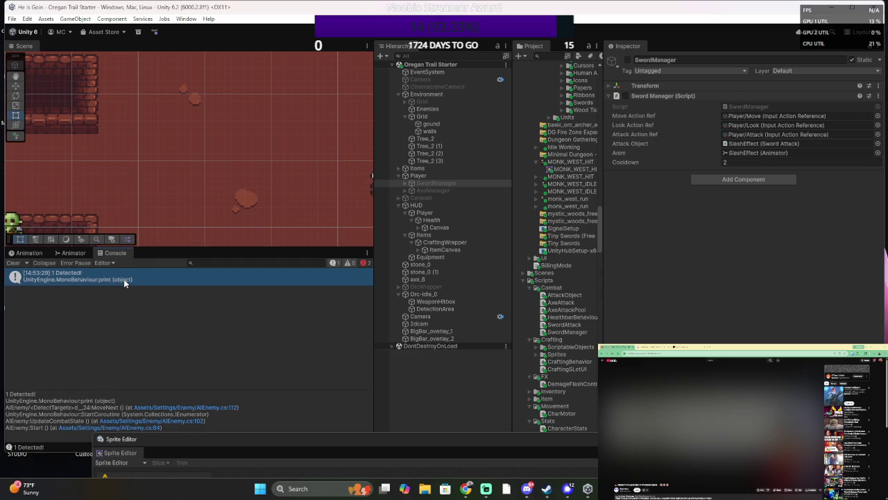
scroll(383, 215, "down", 4)
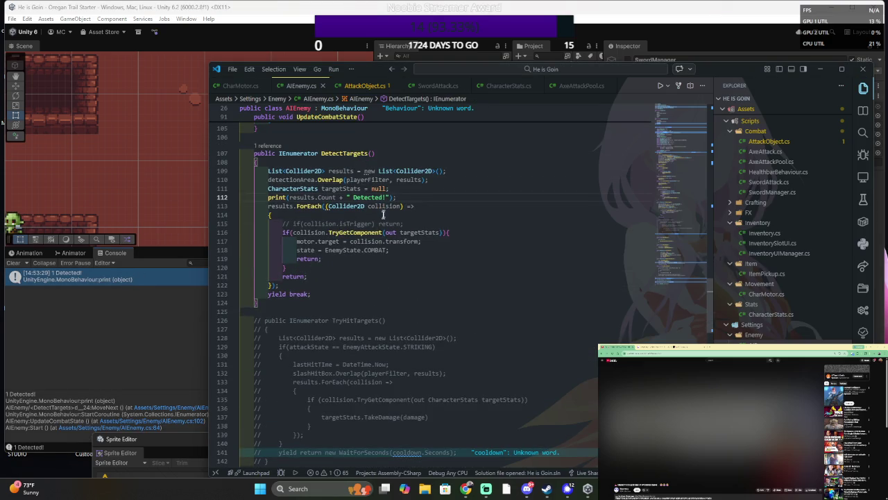
left_click_drag(395, 198, 390, 188)
key("ctrl+c")
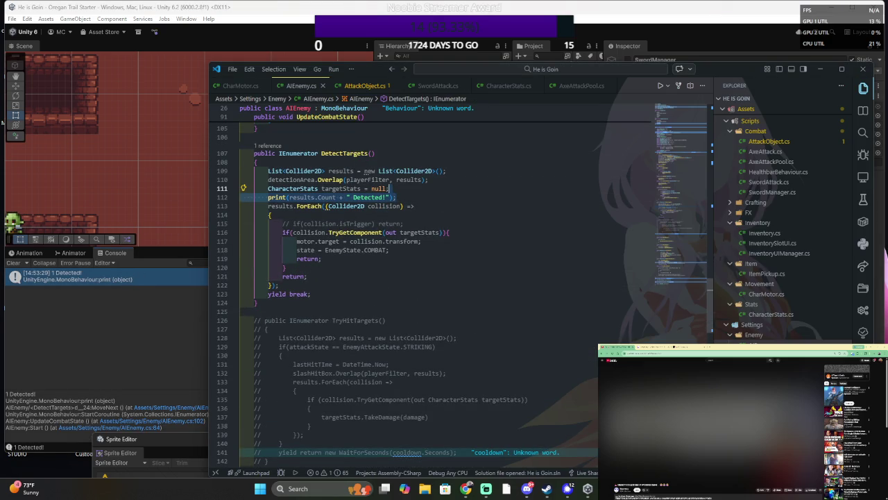
left_click(449, 232)
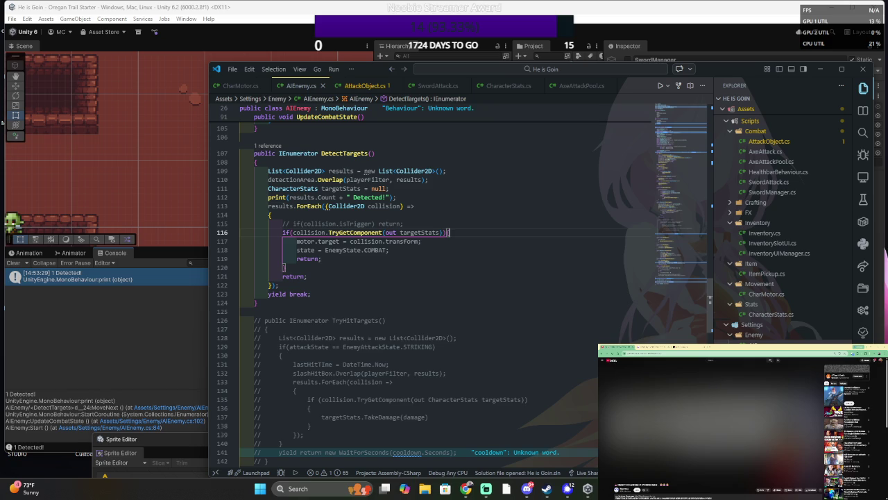
key("ctrl+v")
key("Tab")
key("Tab")
- Change the pasted line to print collision.name + " Targetted!", then save and return to Unity
left_click(412, 241)
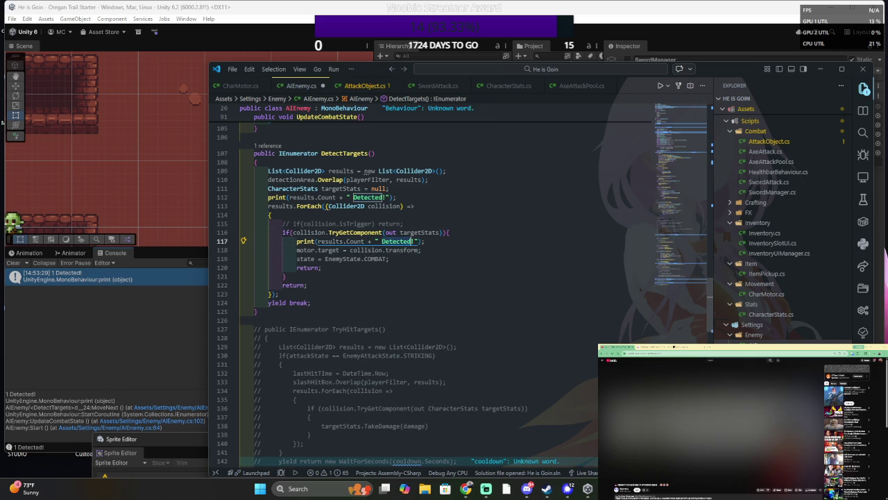
key("ctrl+BackSpace")
type("Targetted")
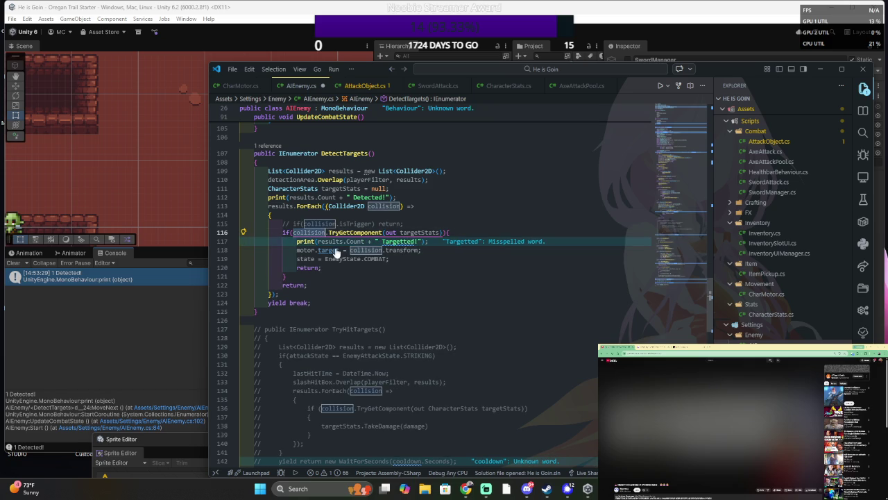
double_click(330, 241)
type("collision")
left_click(365, 241)
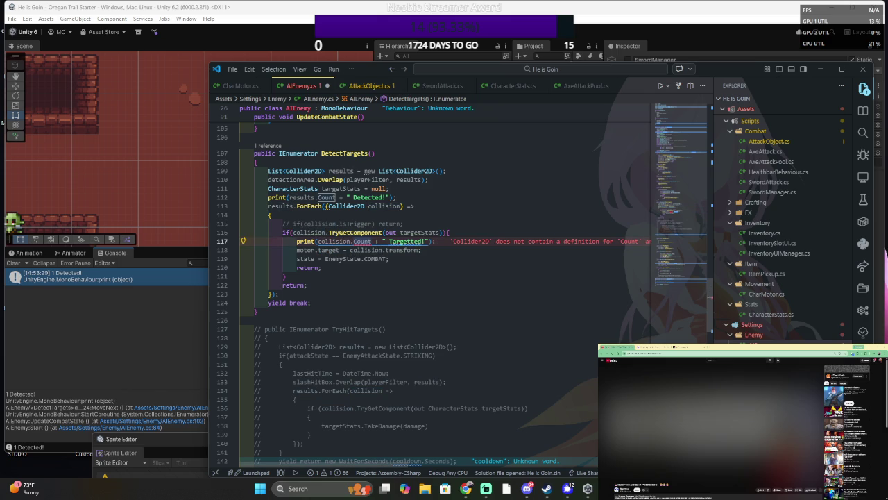
key("ctrl+space")
key("alt+Tab")
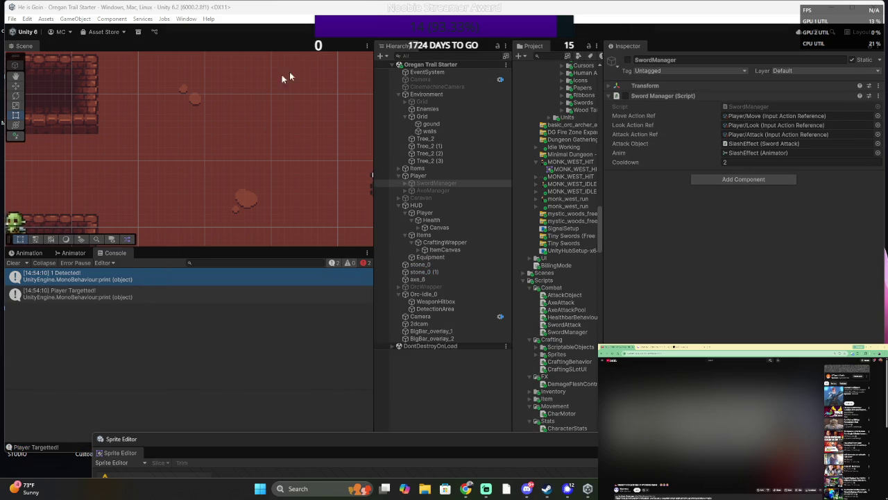
- Delete the COMBAT state assignment on line 119 of AIEnemy.cs
key("alt+Tab")
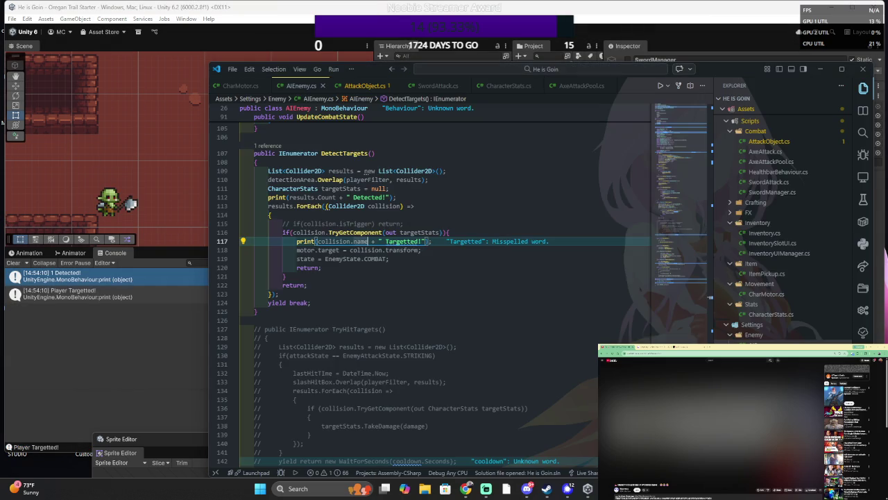
left_click(389, 259)
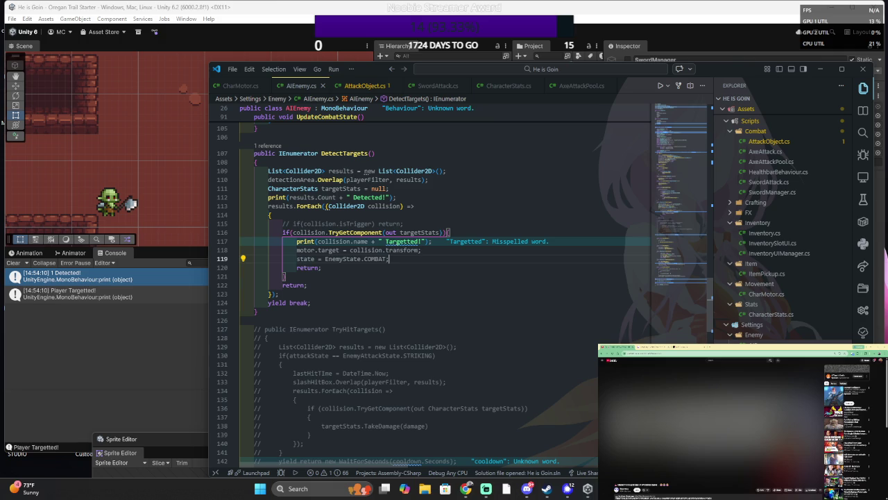
key("shift+Home")
key("BackSpace")
type("Pla")
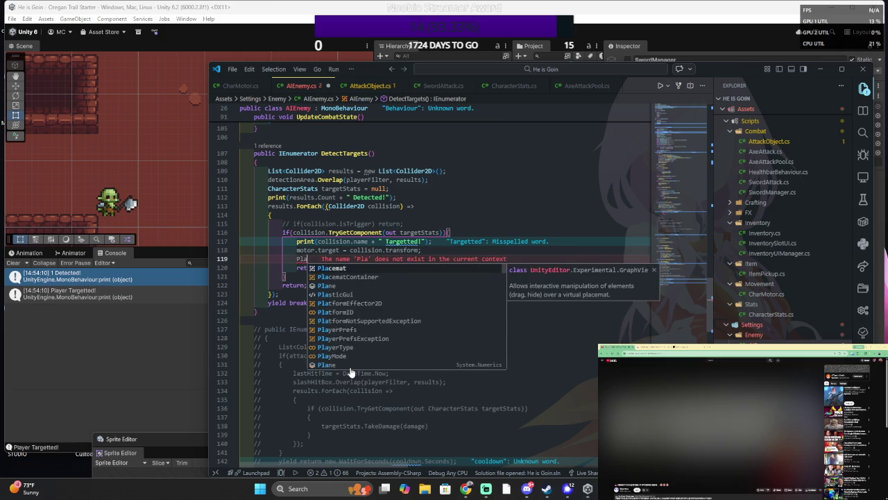
type("yerSt")
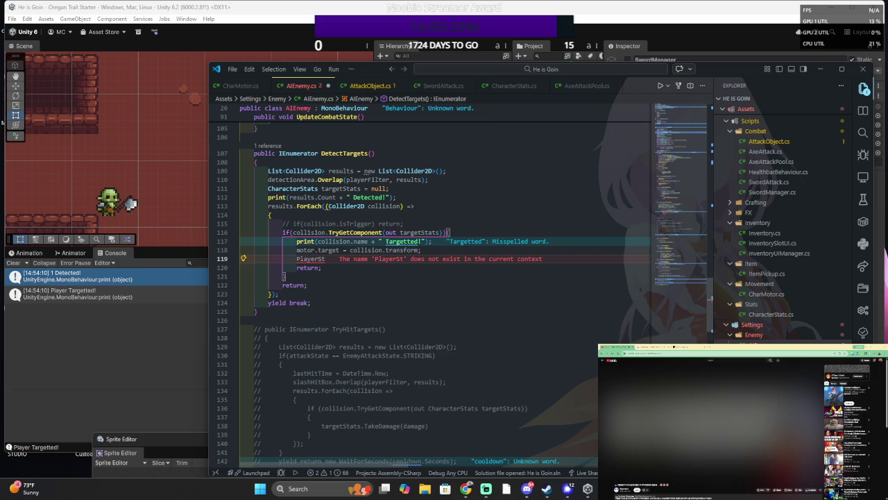
key("BackSpace")
key("BackSpace")
key("BackSpace")
type("e")
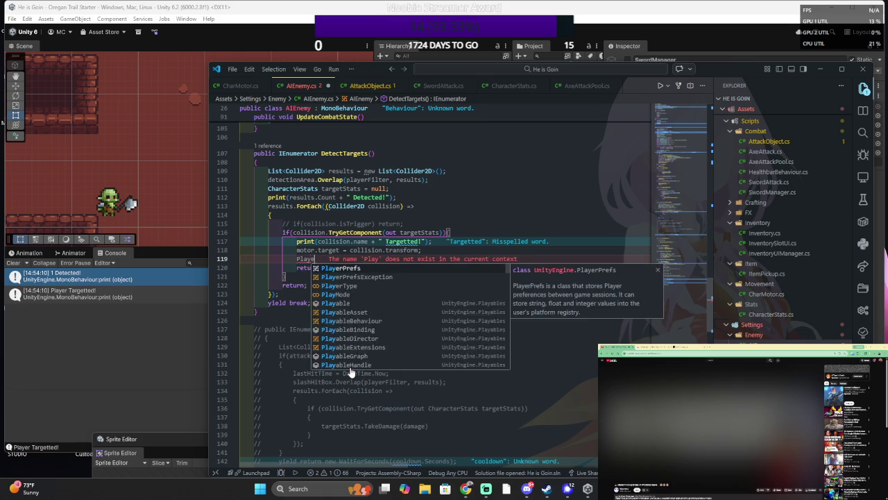
key("BackSpace")
key("BackSpace")
key("BackSpace")
type("player")
key("BackSpace")
key("BackSpace")
key("BackSpace")
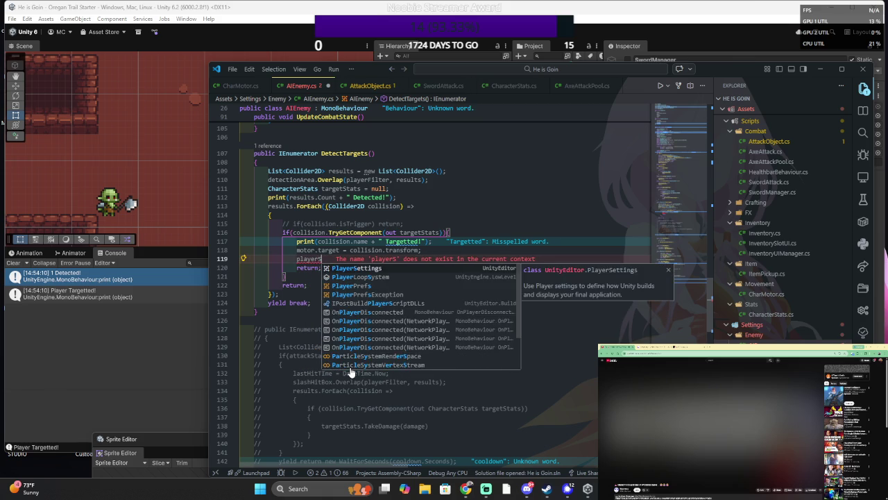
- Write targetStats.TakeDamage(stats.basic.str, transform.forward); in its place, then return to Unity
type("targetStats.")
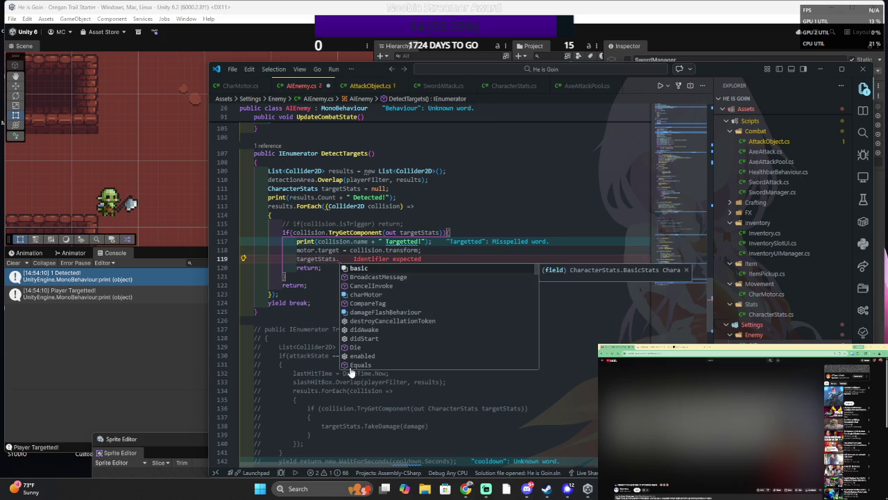
type("Tak")
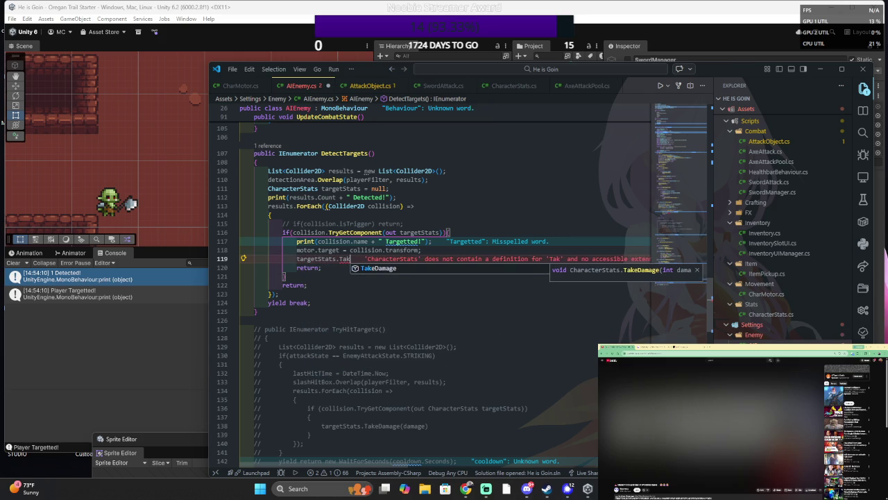
type("eDamage(")
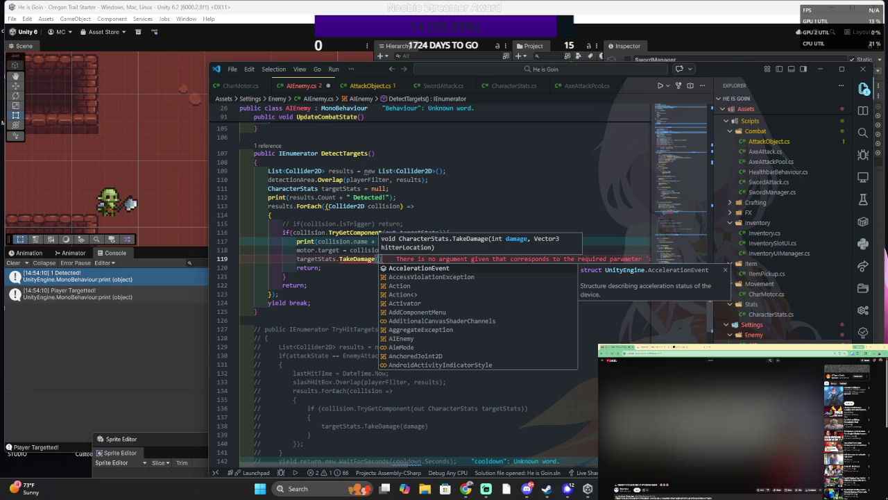
type("stats")
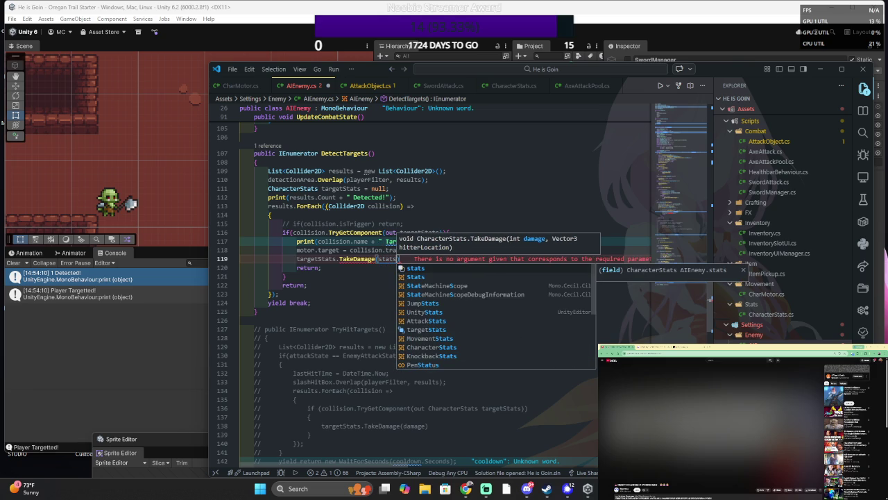
type(".s")
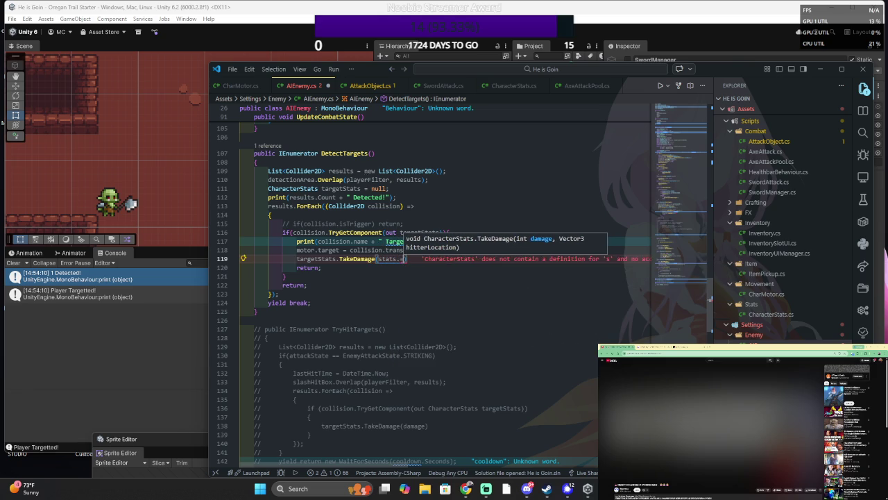
type("b")
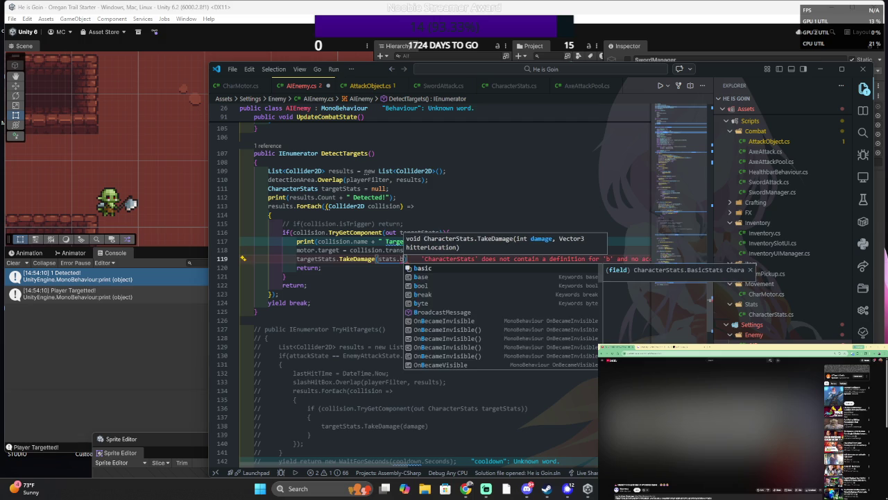
type("asic.stre")
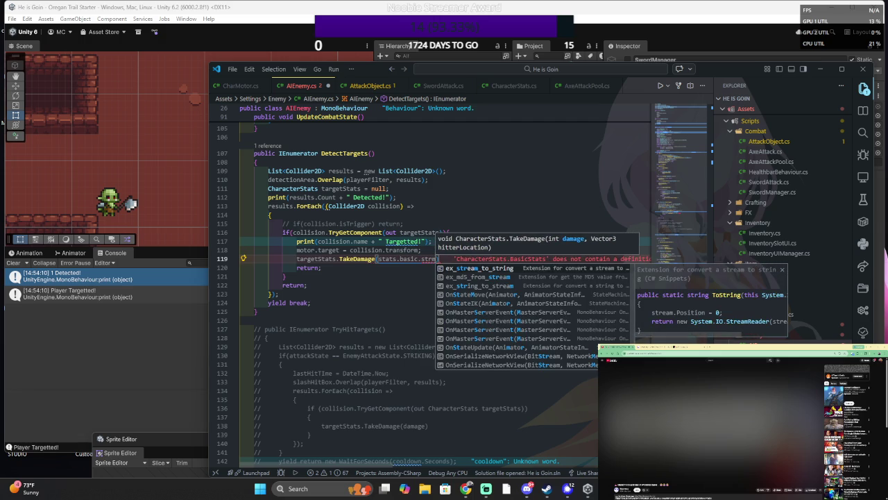
key("BackSpace")
type(", ")
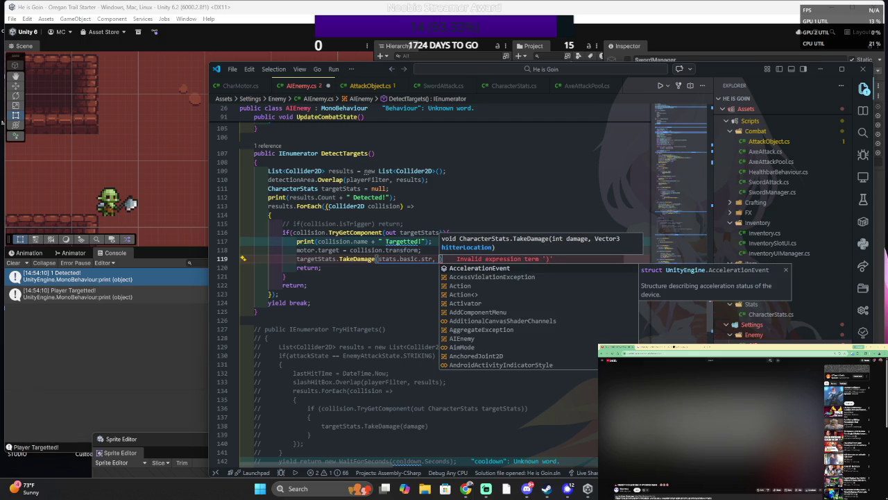
type("transform.po")
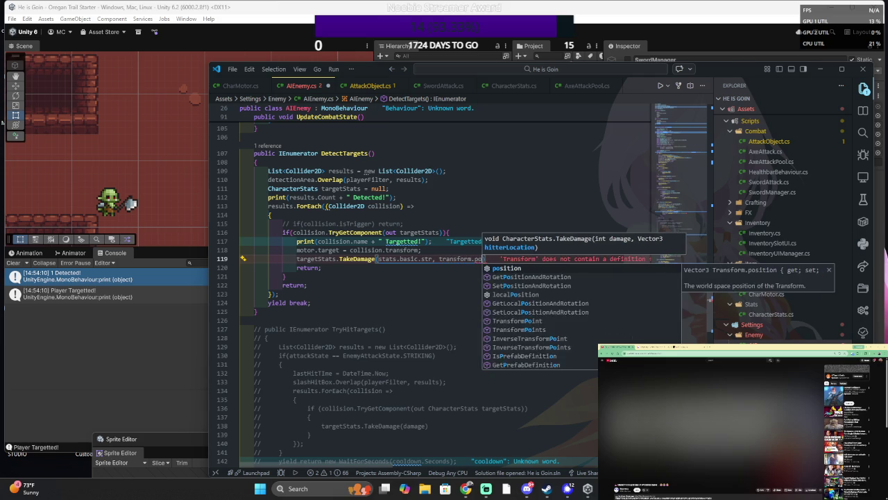
type("sition")
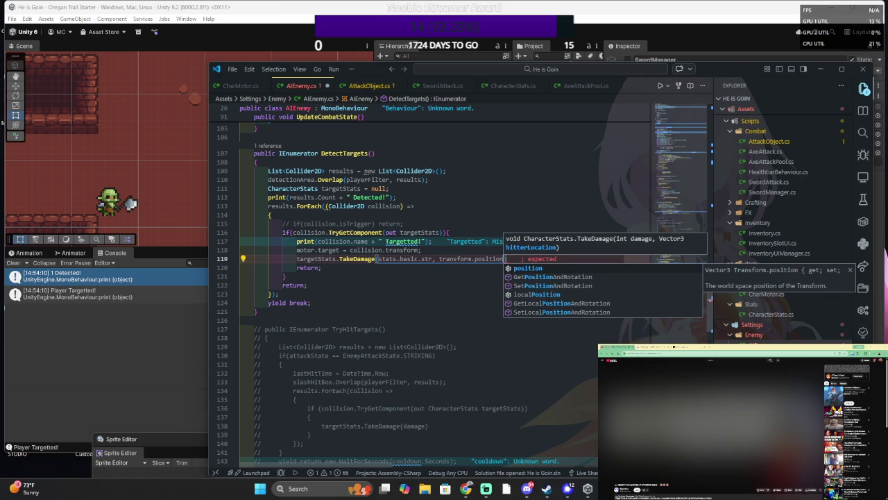
type(");")
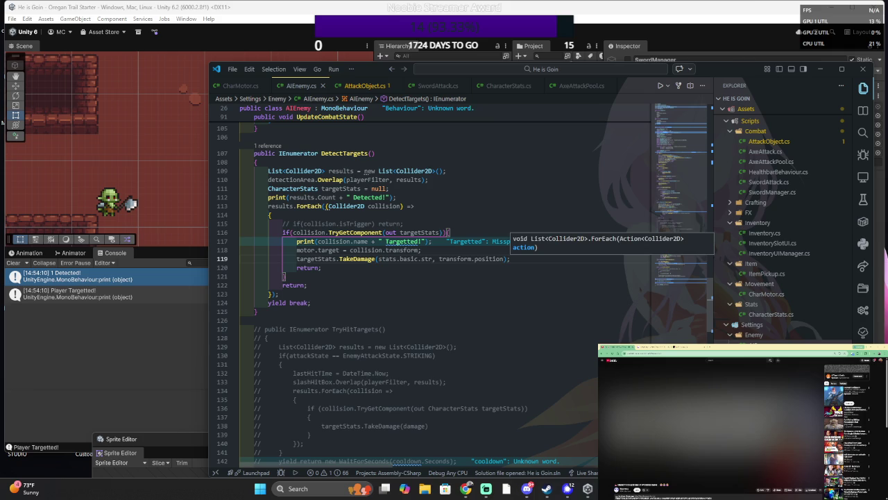
left_click(476, 259)
type("forward")
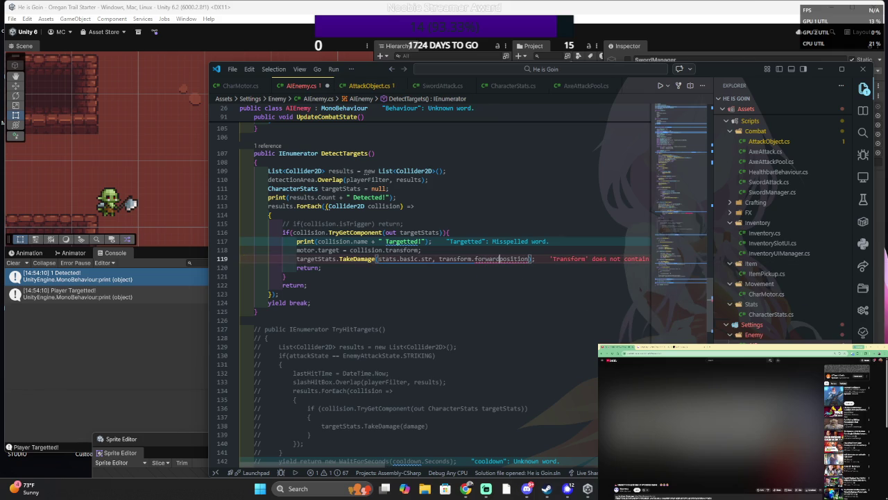
type(".")
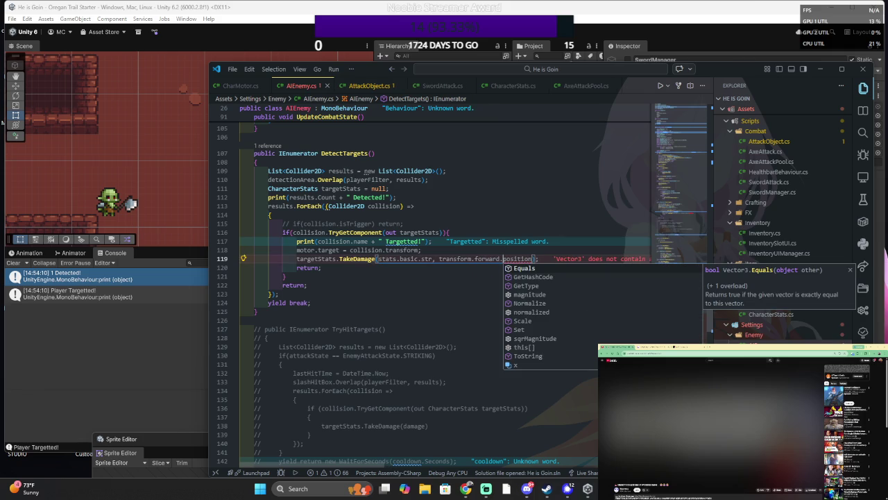
key("Right")
key("Right")
key("Right")
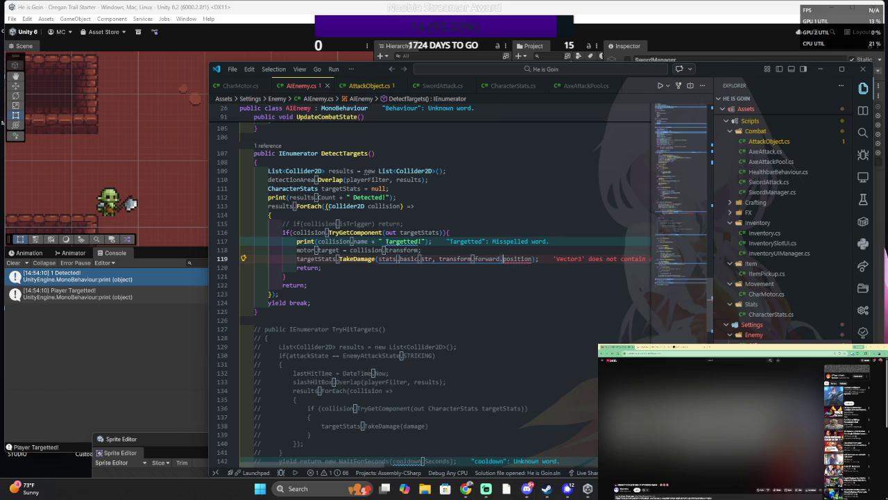
key("BackSpace")
key("BackSpace")
key("BackSpace")
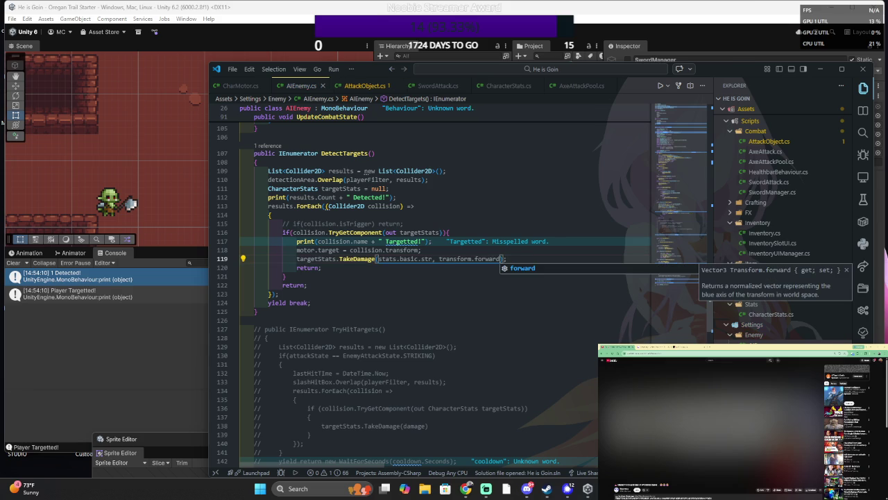
key("alt+Tab")
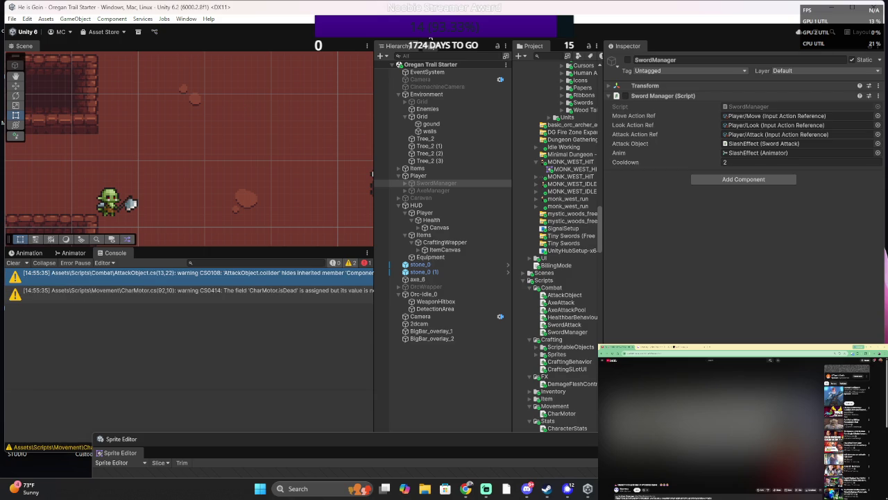
- Comment out the UpdateState() call inside Update() with Ctrl+/
key("alt+Tab")
left_click(415, 206)
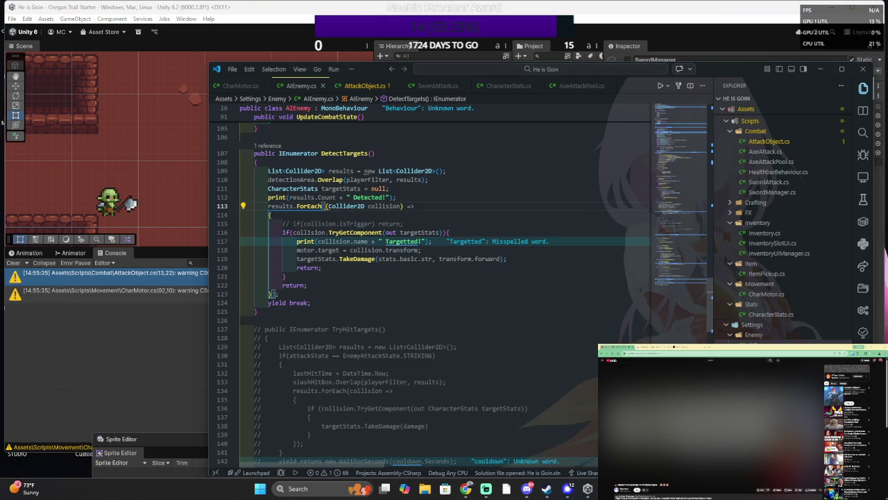
left_click(513, 258)
scroll(559, 191, "up", 5)
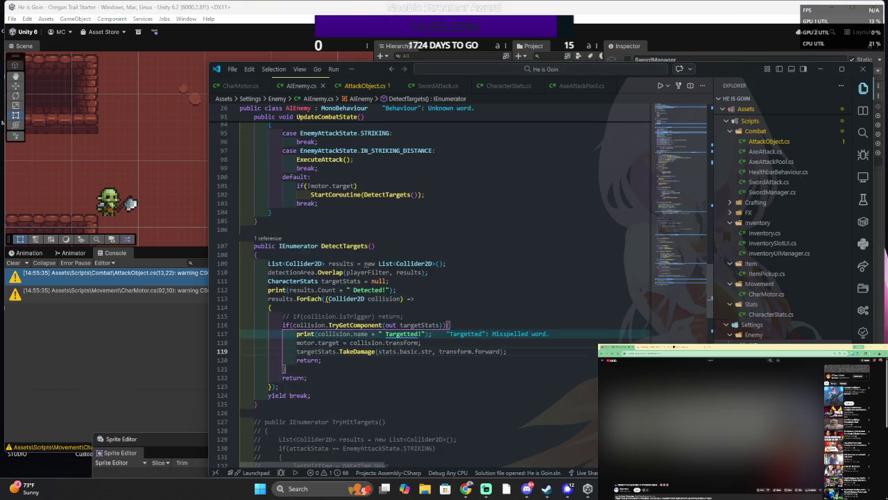
left_click(318, 237)
scroll(462, 288, "up", 5)
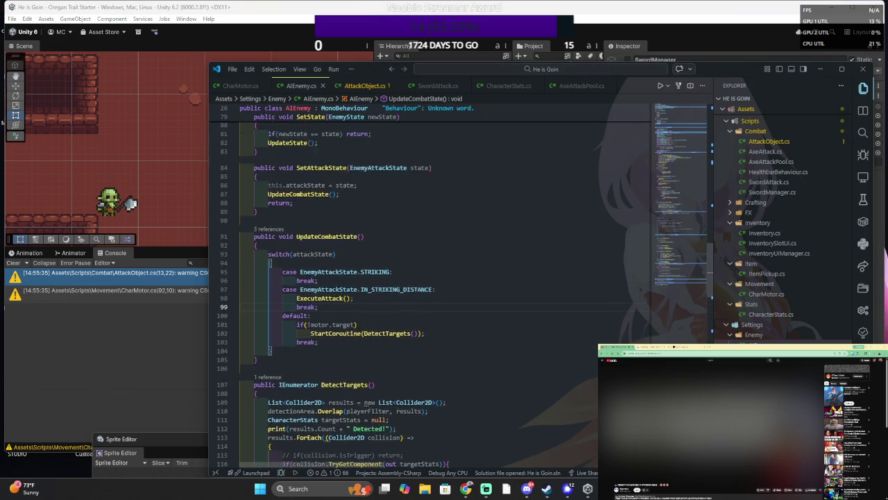
left_click(310, 208)
scroll(461, 288, "up", 4)
left_click(256, 204)
left_click(318, 213)
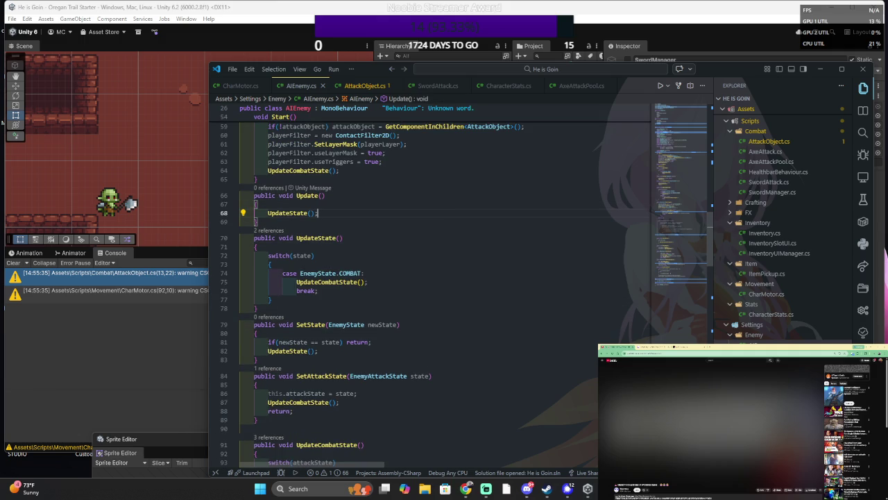
key("ctrl+slash")
- Review every reference to UpdateCombatState in the script
scroll(452, 124, "down", 1)
scroll(451, 124, "up", 2)
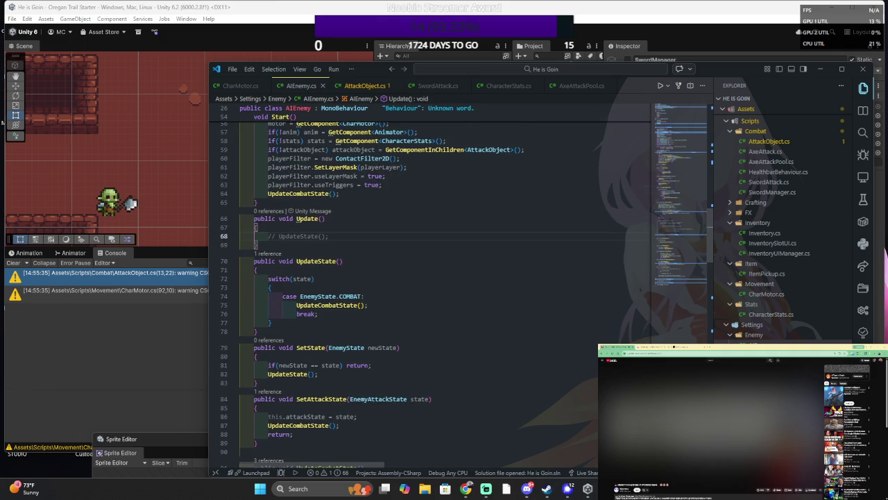
scroll(291, 118, "down", 5)
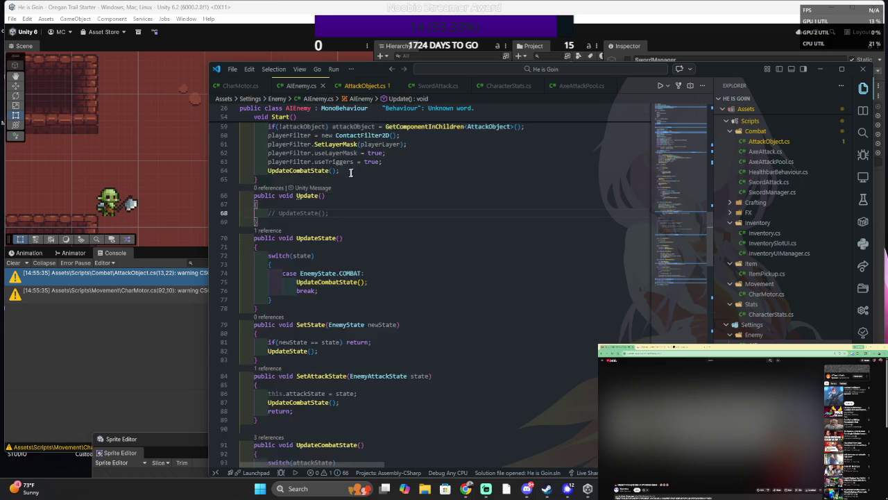
left_click(352, 190)
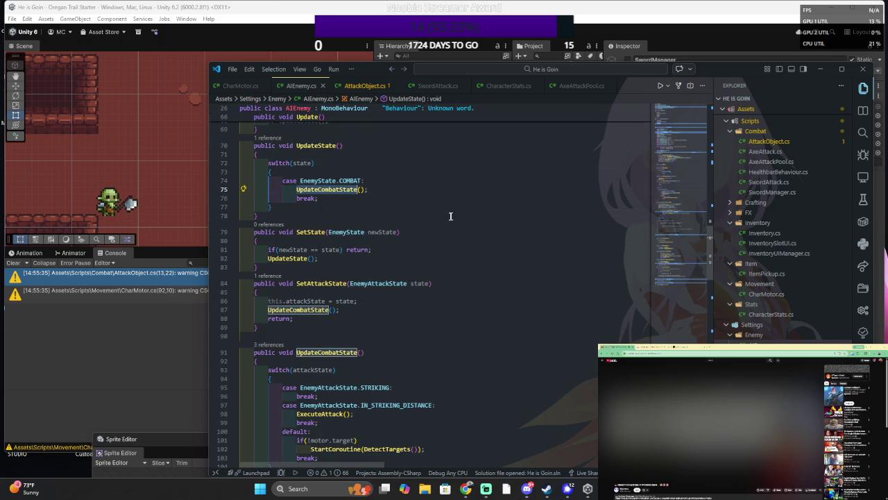
scroll(450, 216, "down", 3)
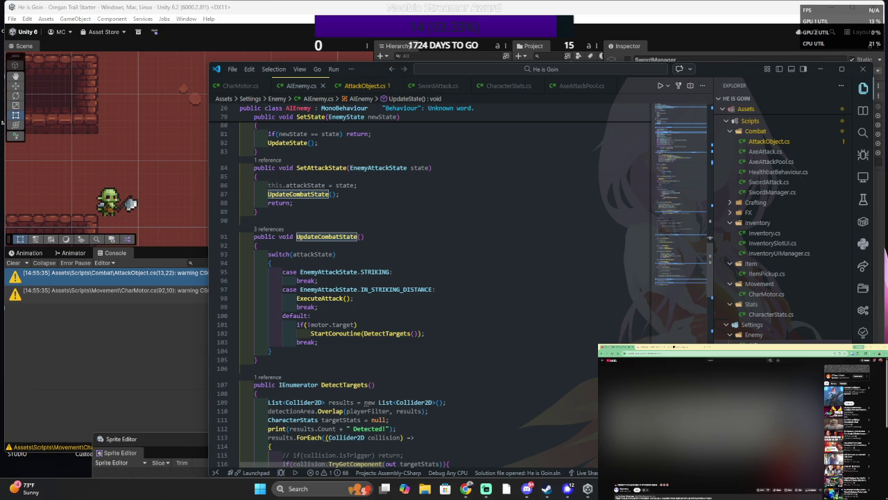
scroll(423, 297, "down", 1)
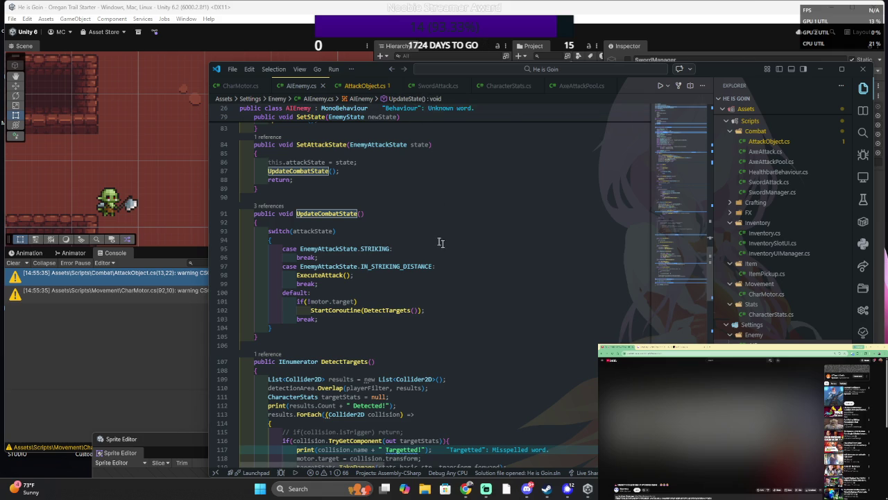
scroll(440, 242, "down", 3)
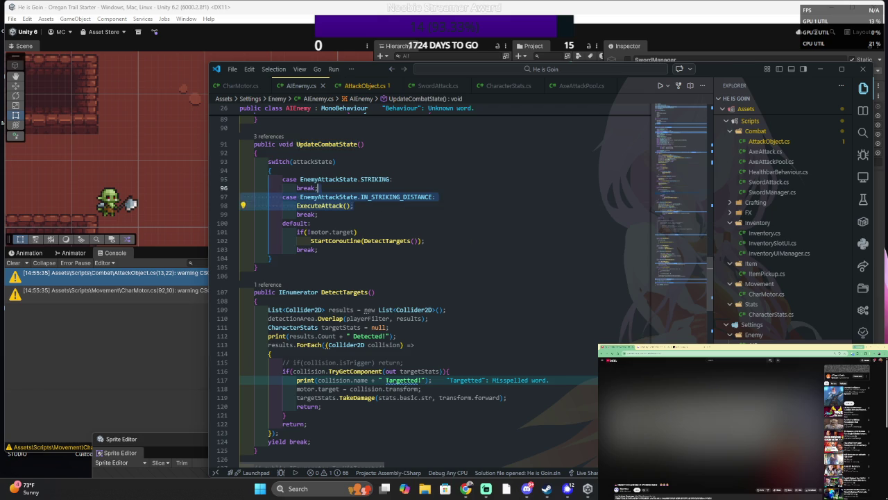
key("shift+Up")
key("shift+Up")
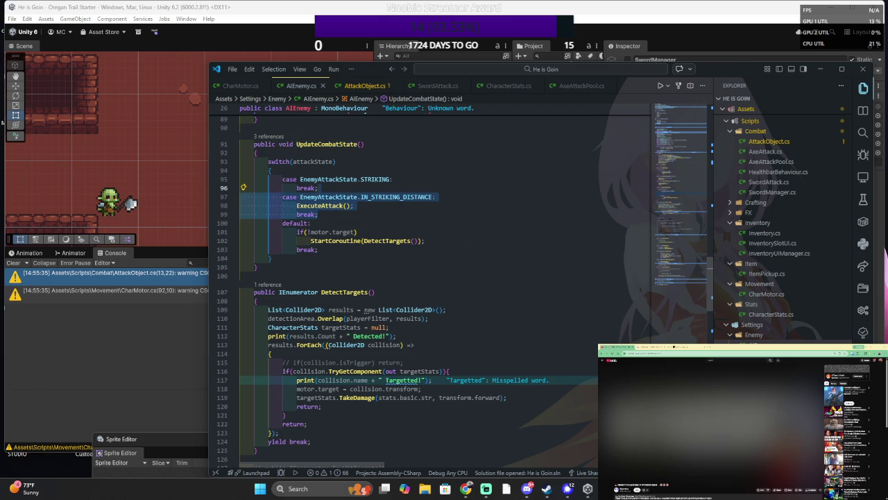
key("ctrl+c")
key("Right")
key("ctrl+v")
double_click(397, 222)
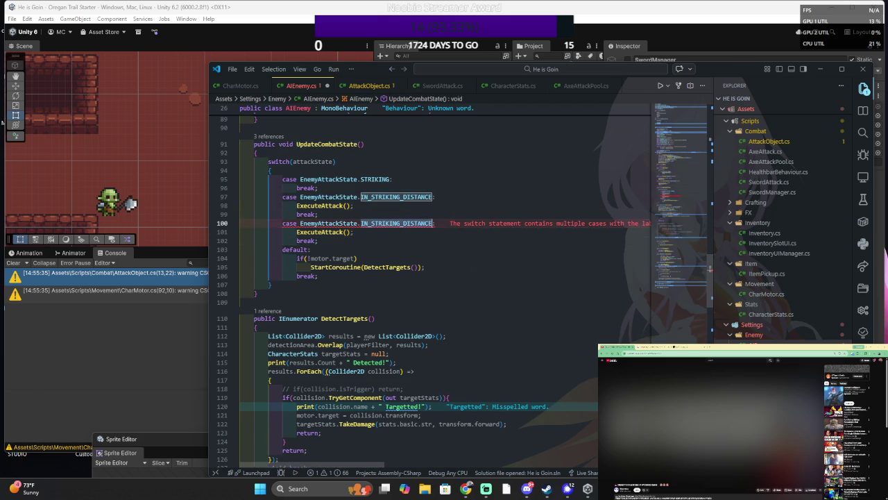
type("CHASE")
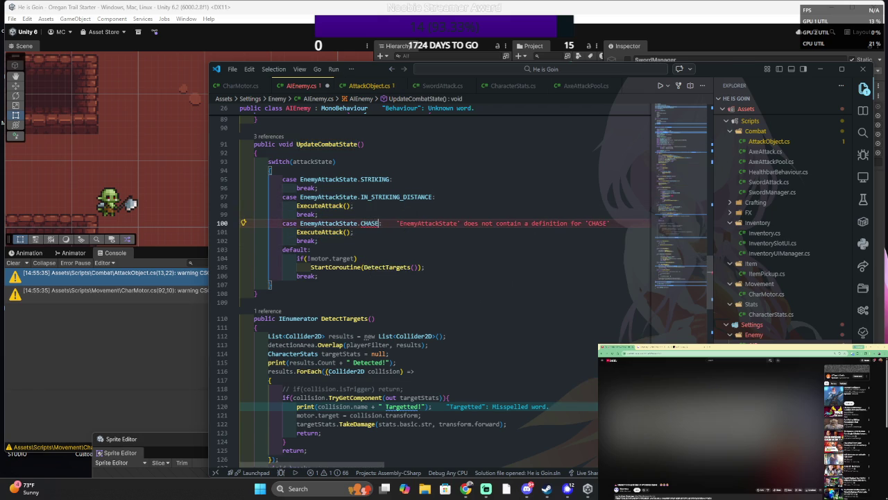
left_click(396, 196, "ctrl")
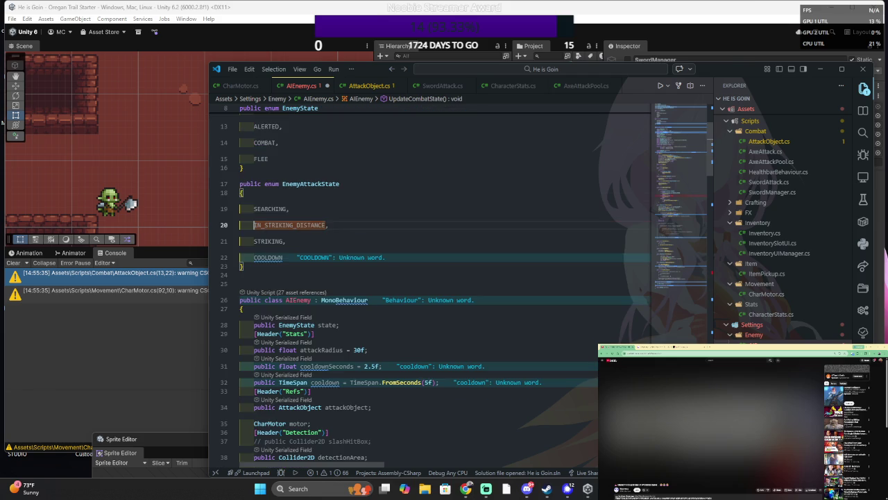
left_click(383, 225)
key("Return")
type("CHASE,")
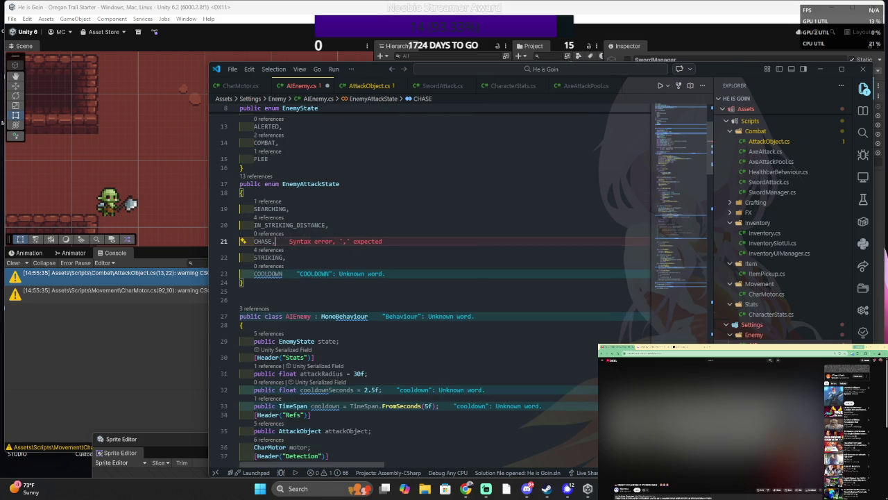
scroll(455, 279, "down", 20)
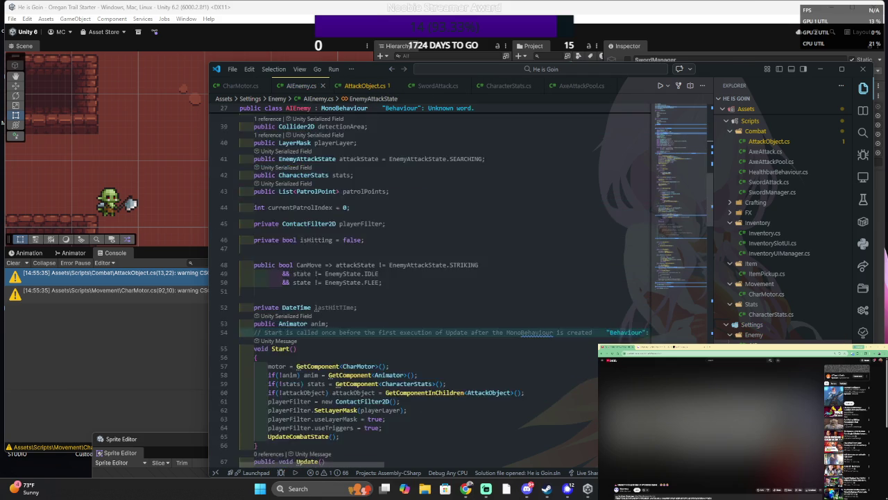
scroll(456, 280, "down", 20)
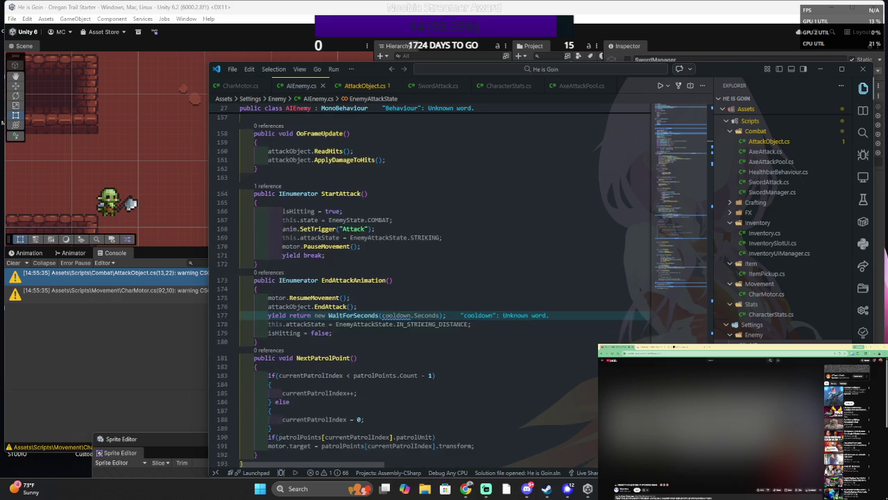
scroll(456, 279, "down", 5)
scroll(455, 279, "up", 5)
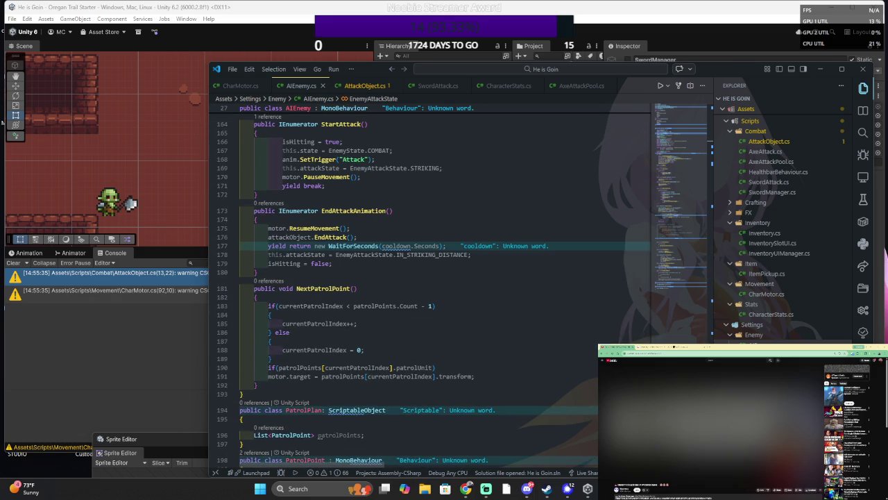
scroll(430, 288, "up", 3)
scroll(431, 288, "up", 2)
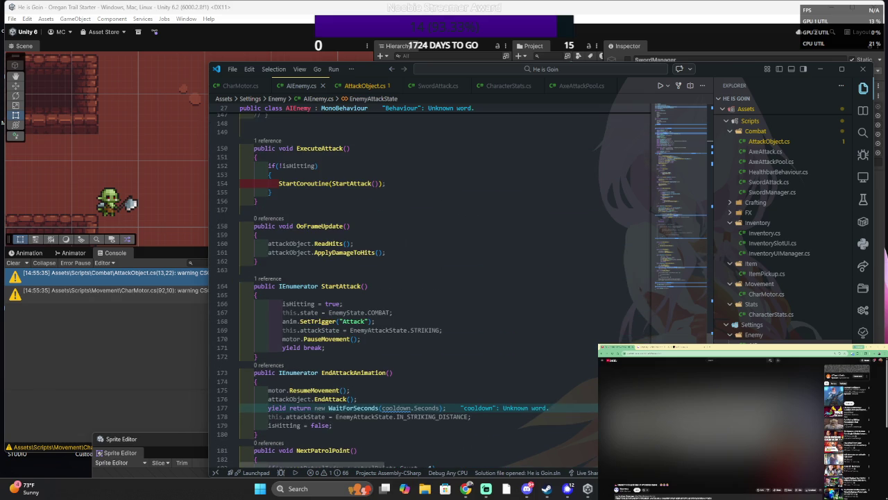
scroll(430, 288, "up", 3)
scroll(430, 289, "down", 10)
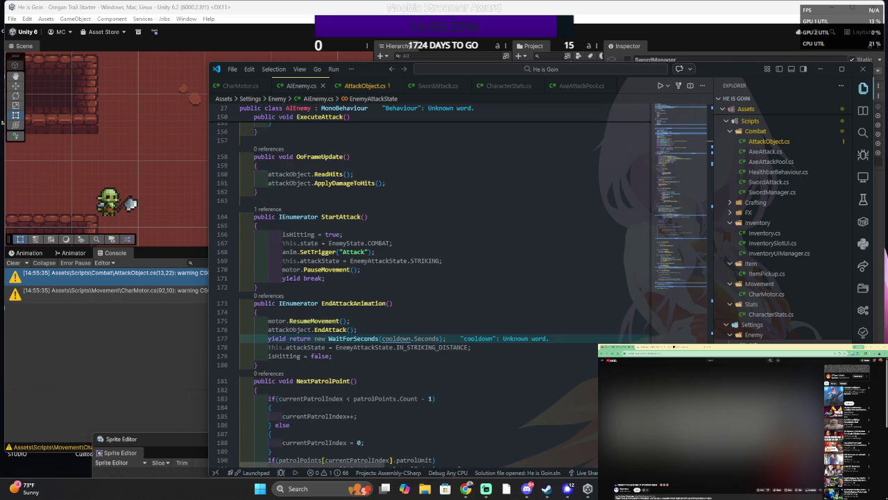
scroll(430, 289, "up", 4)
scroll(430, 289, "up", 10)
scroll(430, 289, "up", 7)
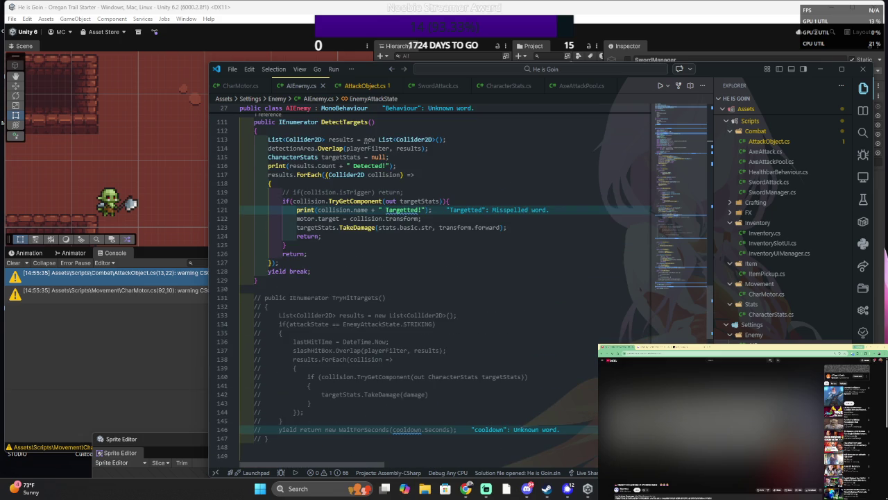
scroll(430, 278, "up", 2)
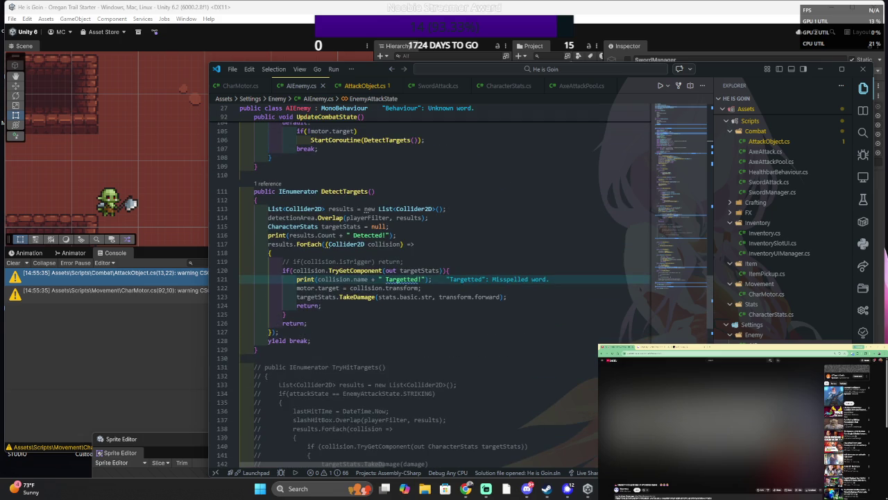
scroll(430, 289, "up", 3)
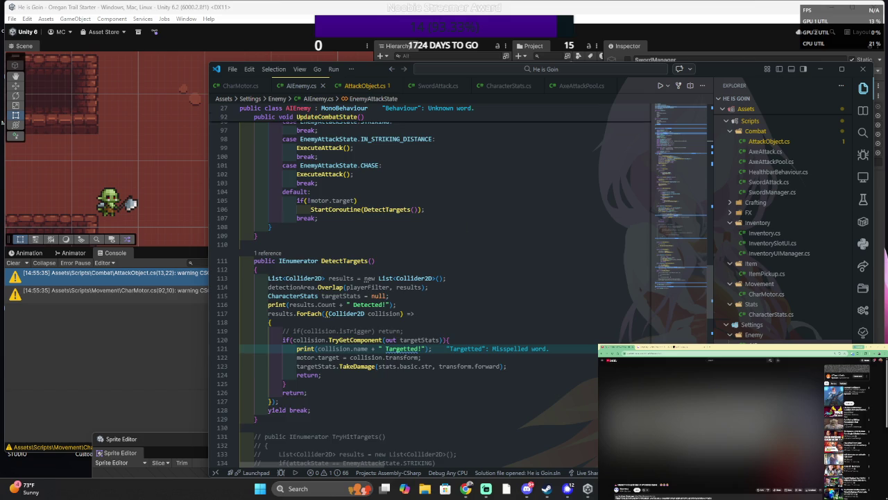
scroll(469, 226, "up", 4)
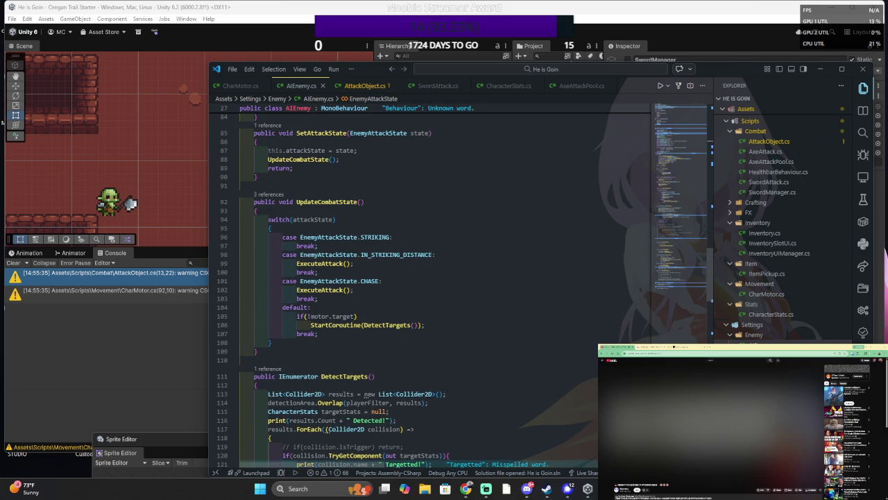
scroll(435, 109, "up", 3)
left_click(416, 202)
scroll(416, 202, "up", 8)
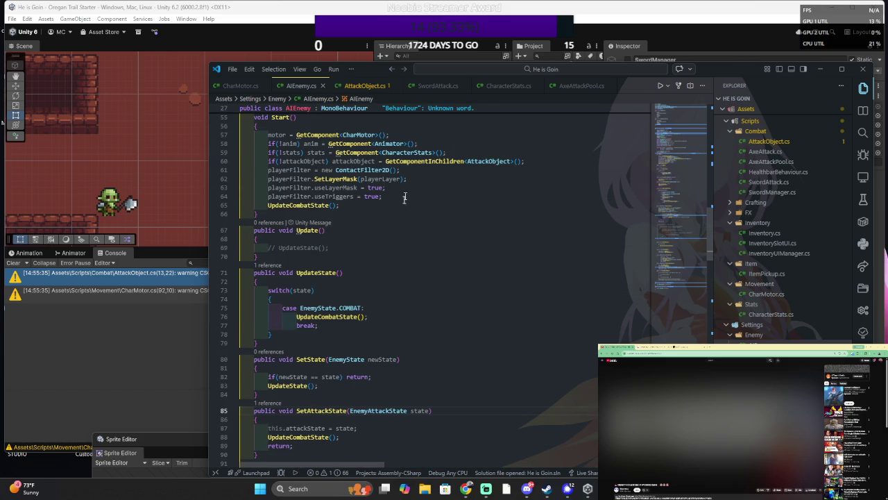
left_click(405, 197)
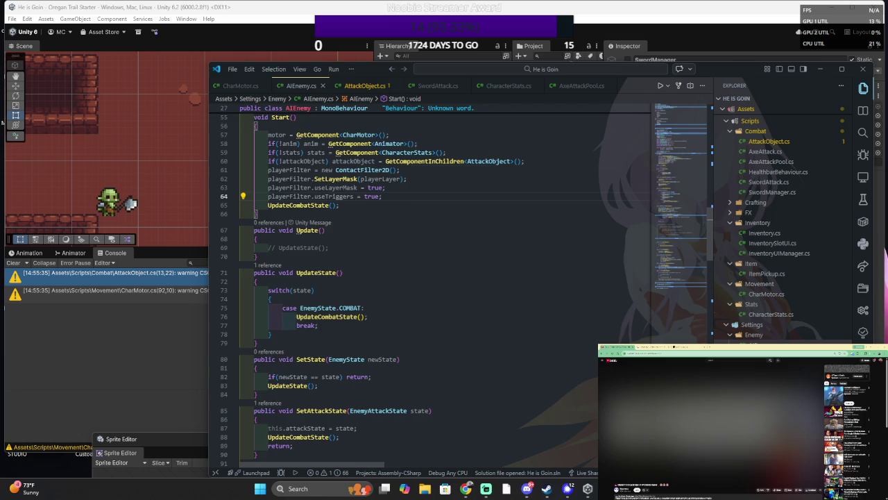
scroll(461, 290, "down", 11)
- Duplicate the STRIKING case and rename the copy to CHASE
left_click(418, 218)
key("shift+Up")
key("ctrl+c")
key("Right")
key("ctrl+v")
left_click(359, 231)
key("ctrl+shift+Right")
type("CHAE")
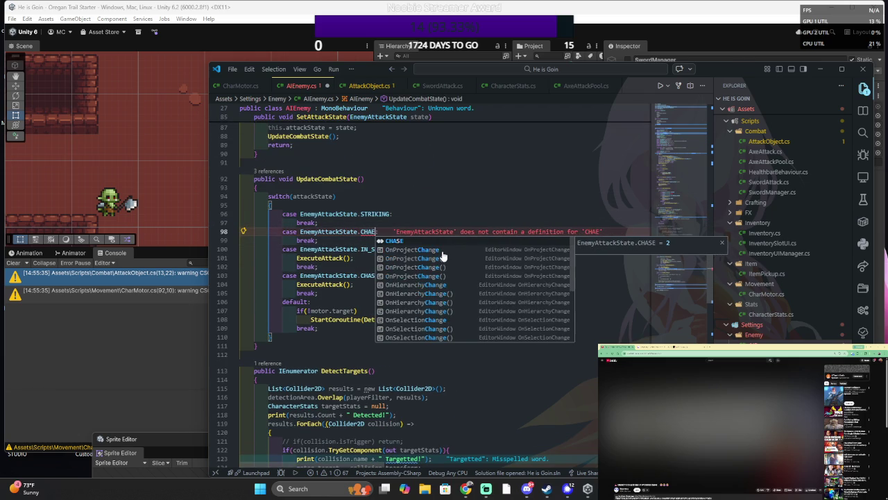
key("BackSpace")
type("SE:")
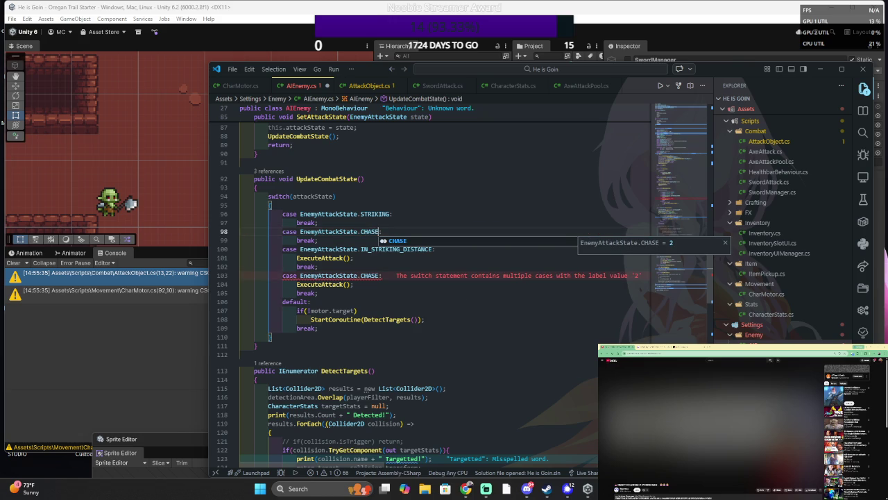
- Delete the old CHASE case that called ExecuteAttack, then return to Unity
left_click(379, 276)
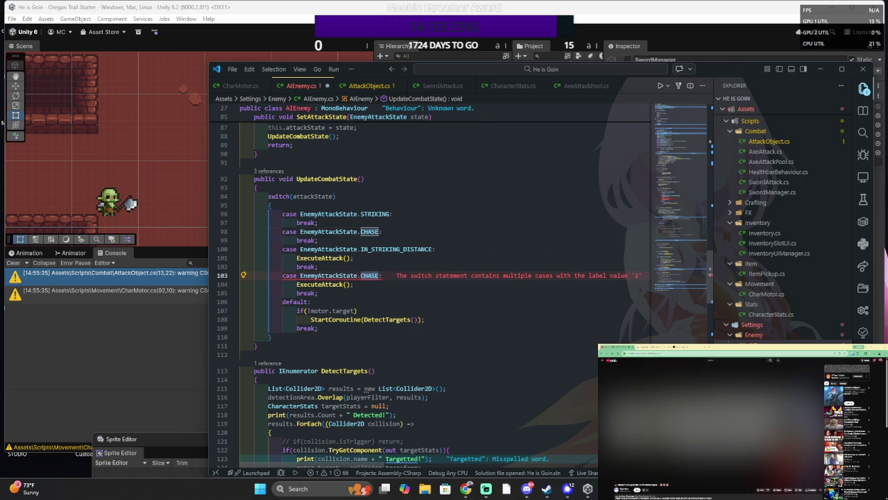
key("Down")
key("Down")
key("shift+Up")
key("shift+Up")
key("shift+Up")
key("Delete")
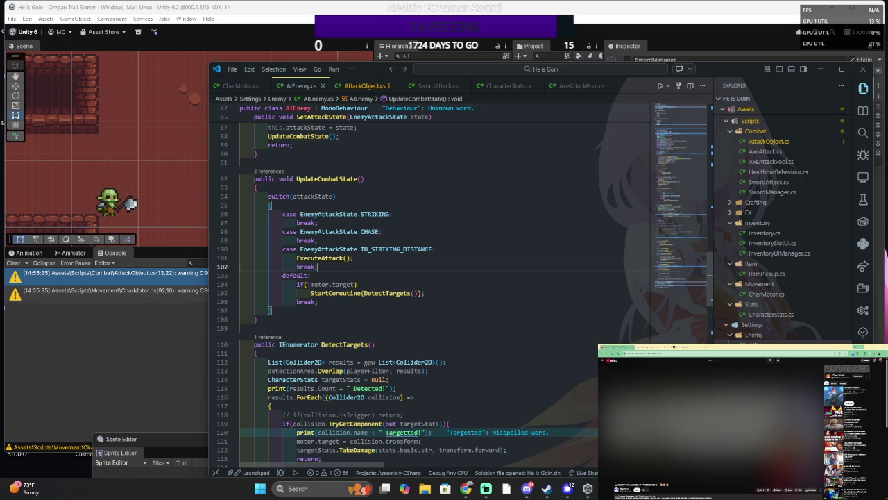
left_click(318, 240)
key("alt+Tab")
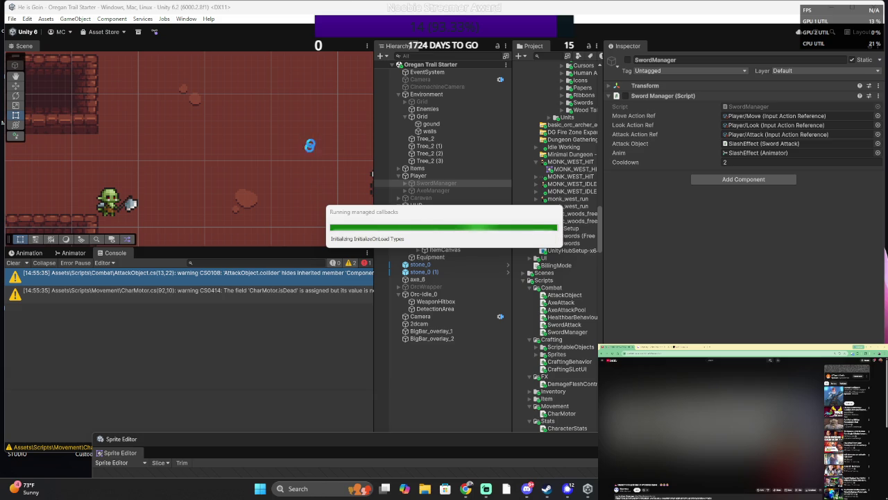
- Back in VS Code, place the caret after StartCoroutine(DetectTargets()); in the default case
key("alt+Tab")
left_click(424, 248)
left_click(307, 258)
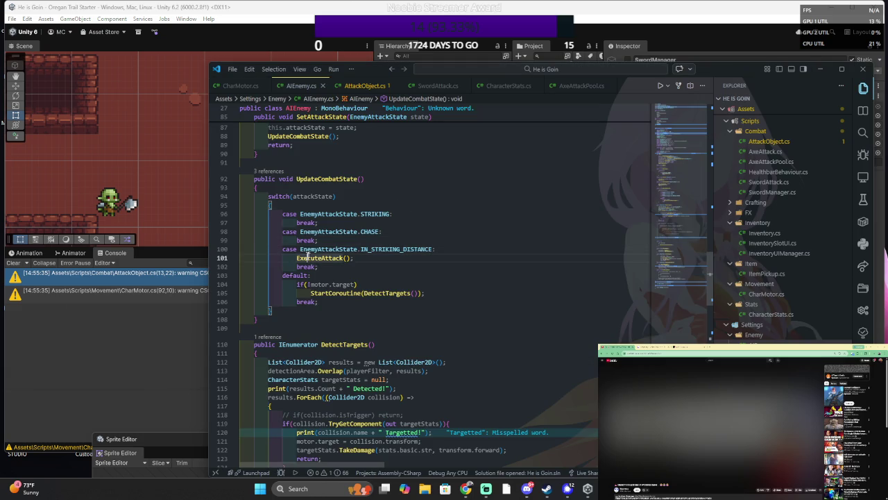
key("Down")
key("Down")
key("Down")
scroll(416, 291, "up", 2)
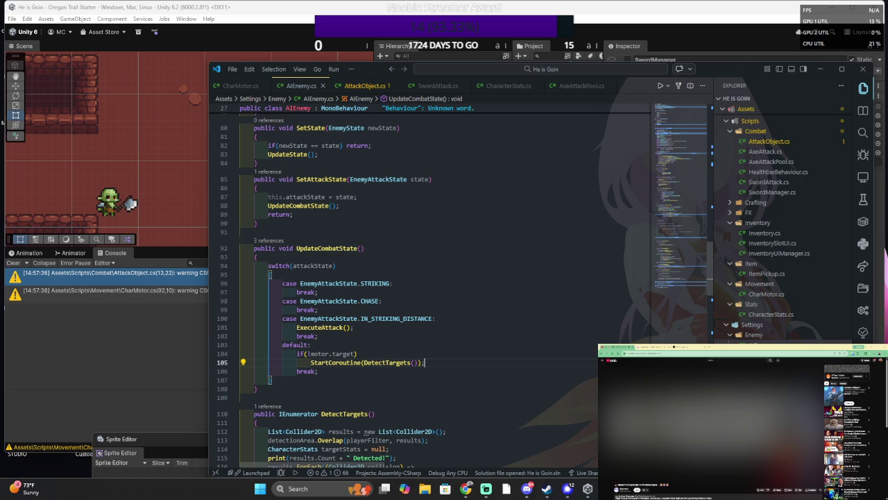
- Add an else line below the default case's DetectTargets call
key("Return")
type("el")
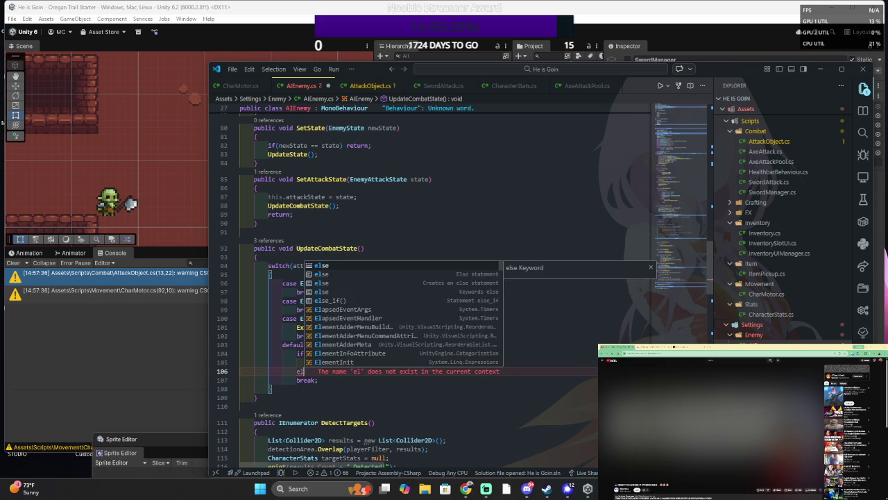
type("se P")
key("Escape")
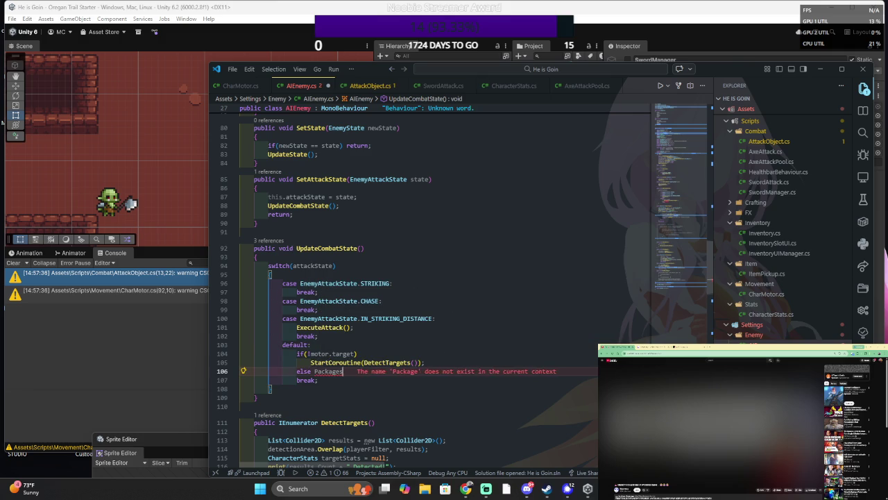
key("BackSpace")
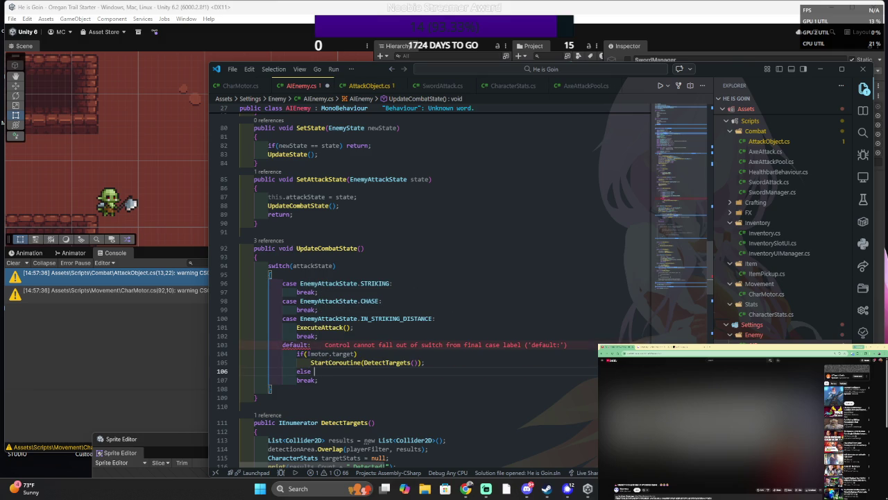
key("ctrl+space")
key("Escape")
key("Return")
key("Tab")
type("StartC")
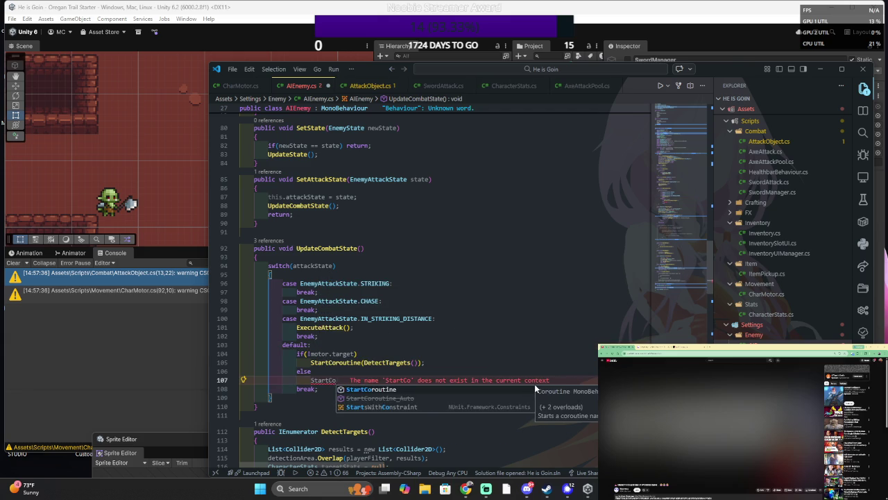
key("Tab")
type("(")
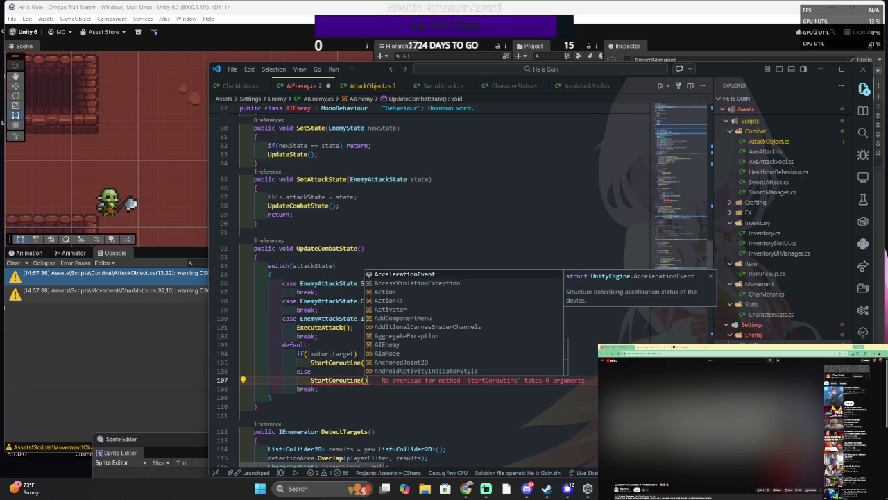
key("BackSpace")
type("(")
key("BackSpace")
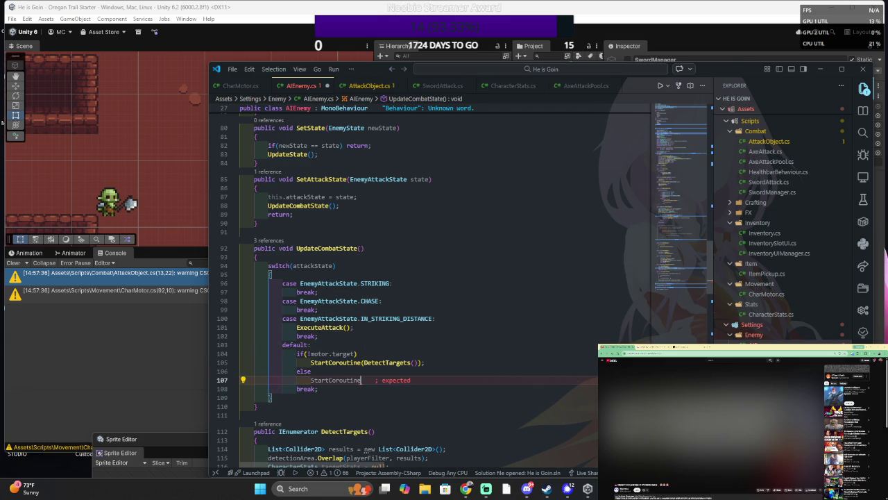
key("BackSpace")
key("BackSpace")
key("BackSpace")
key("BackSpace")
key("BackSpace")
key("BackSpace")
- Under else, write attackState = EnemyAttackState.CHASE; and UpdateCombatState();, then save
type("attack")
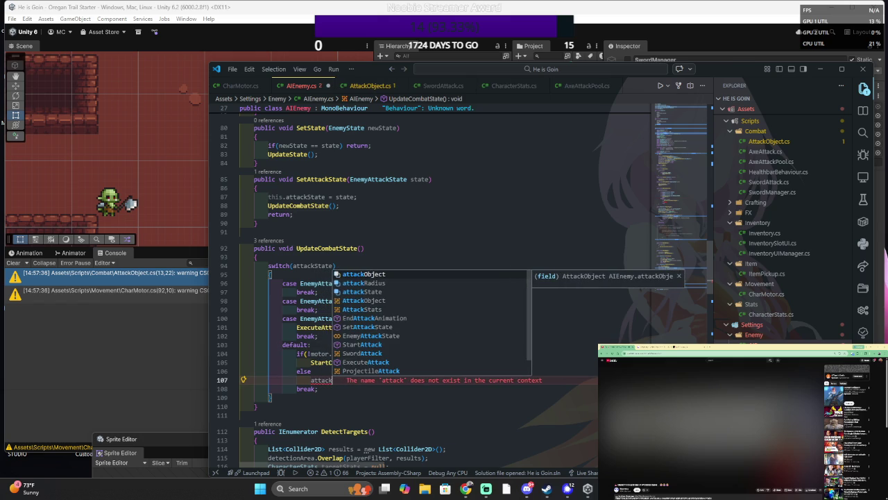
type("State = ")
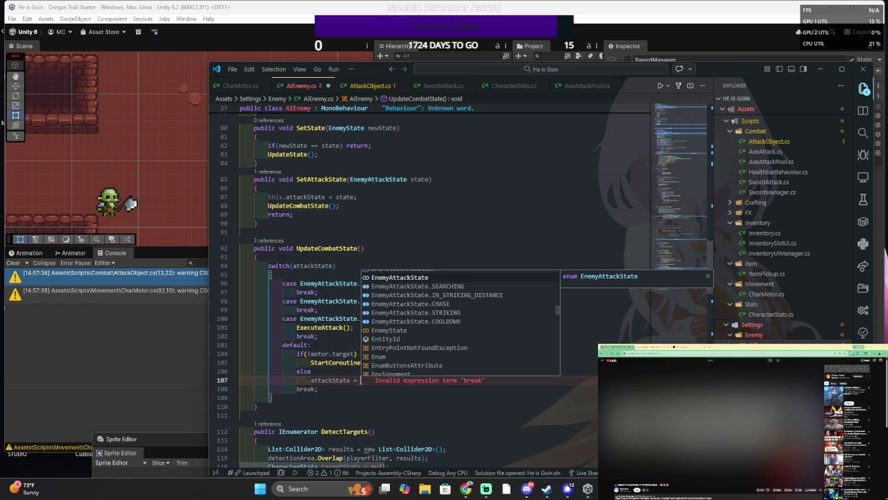
type("Com")
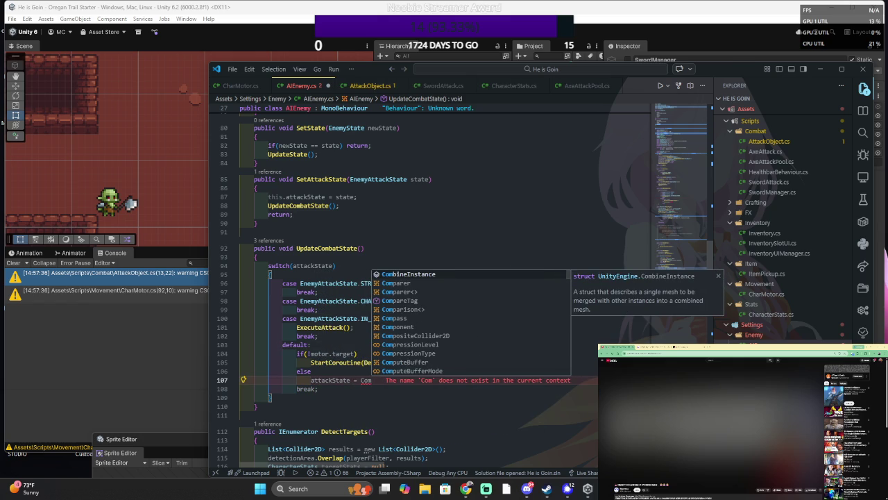
key("BackSpace")
key("BackSpace")
key("BackSpace")
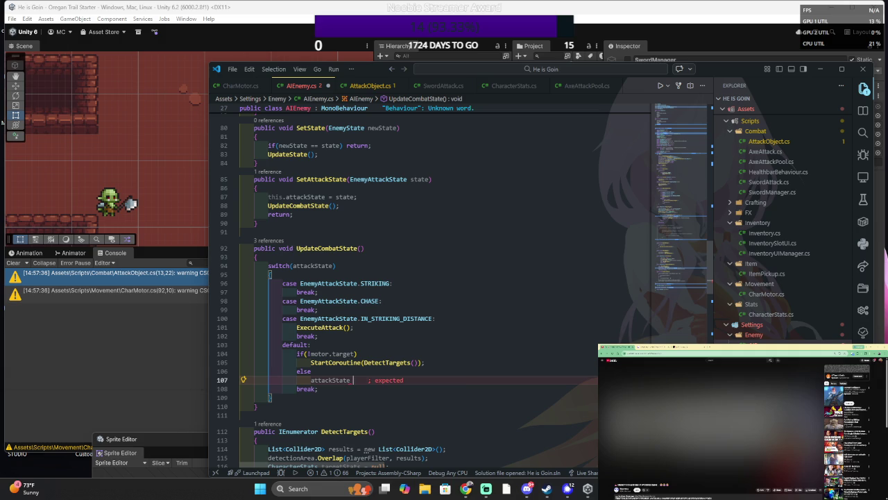
type("=EnemyAttackState.")
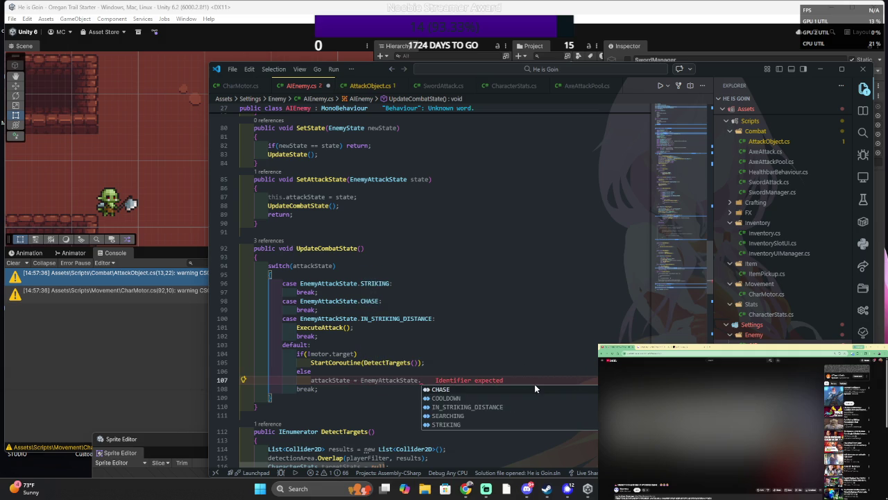
key("Tab")
type(";")
key("Return")
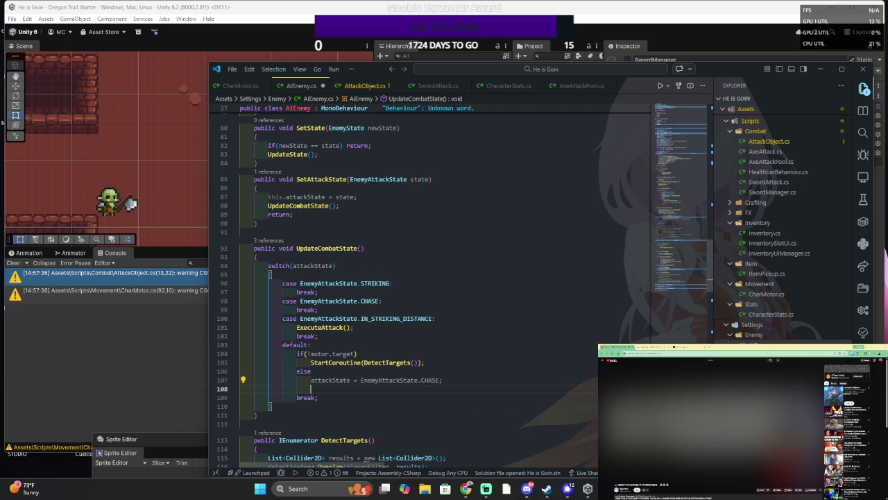
type("UpdateC")
key("Tab")
type("();")
key("ctrl+s")
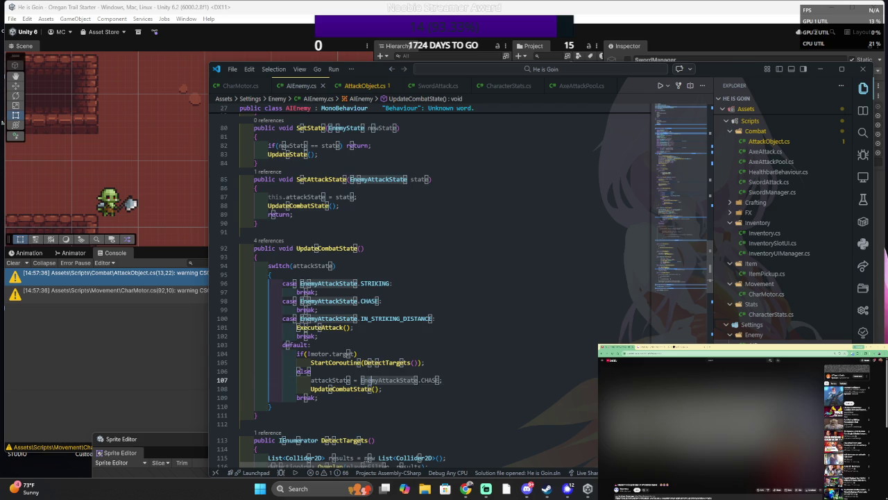
mouse_move(312, 372)
left_mouse_down()
mouse_move(443, 381)
mouse_move(425, 362)
left_mouse_up()
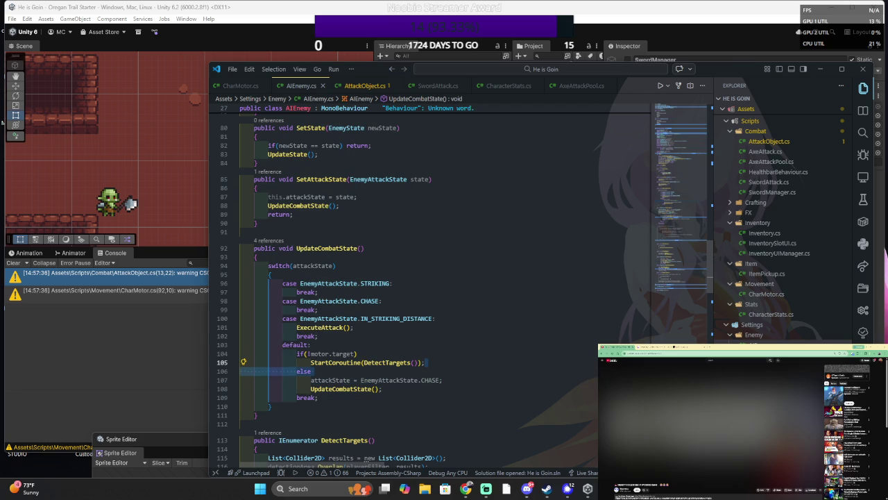
- Brace the CHASE assignment and UpdateCombatState() call under else, closing brace on its own line
left_click_drag(425, 363, 443, 380)
key("shift+Down")
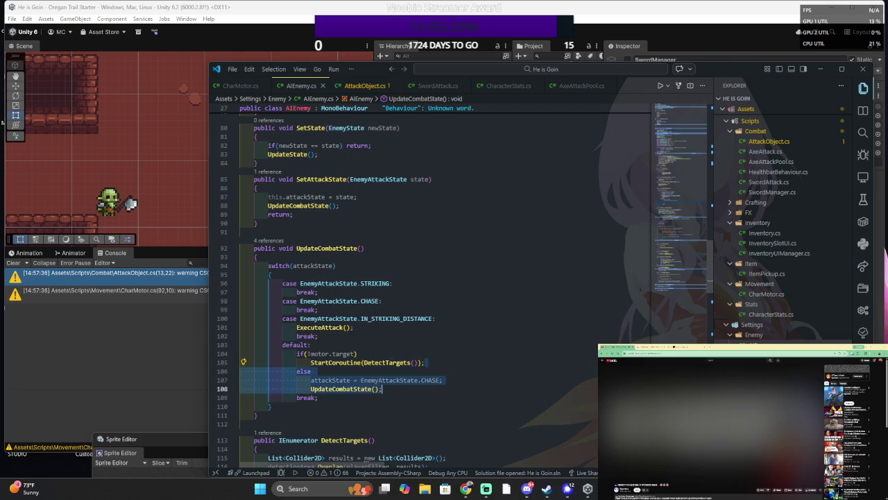
type("{")
key("ctrl+z")
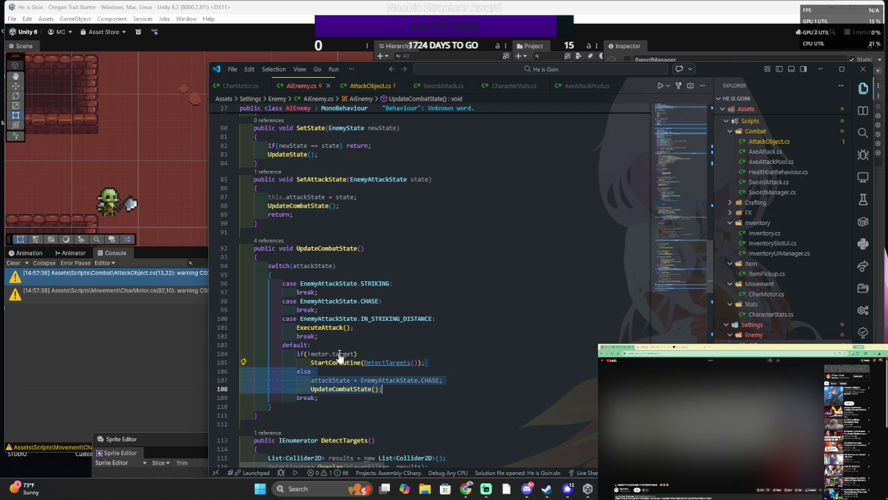
type("{")
left_click(375, 389)
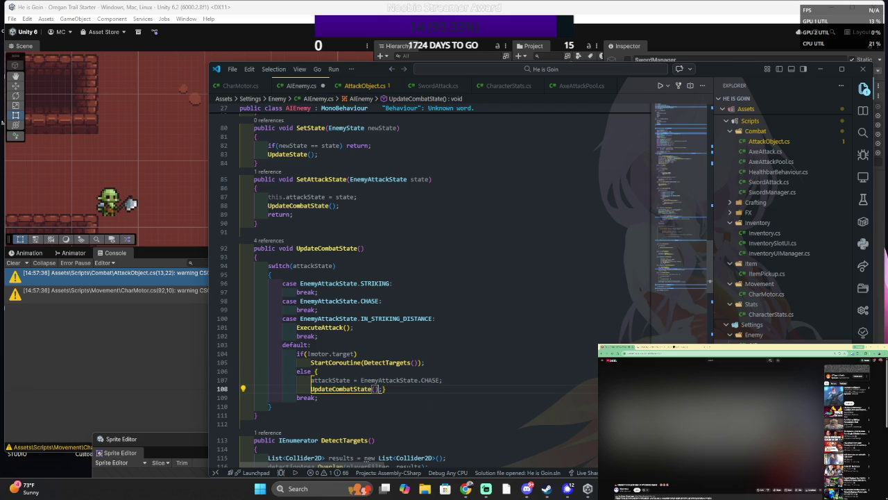
key("Right")
key("Right")
key("Return")
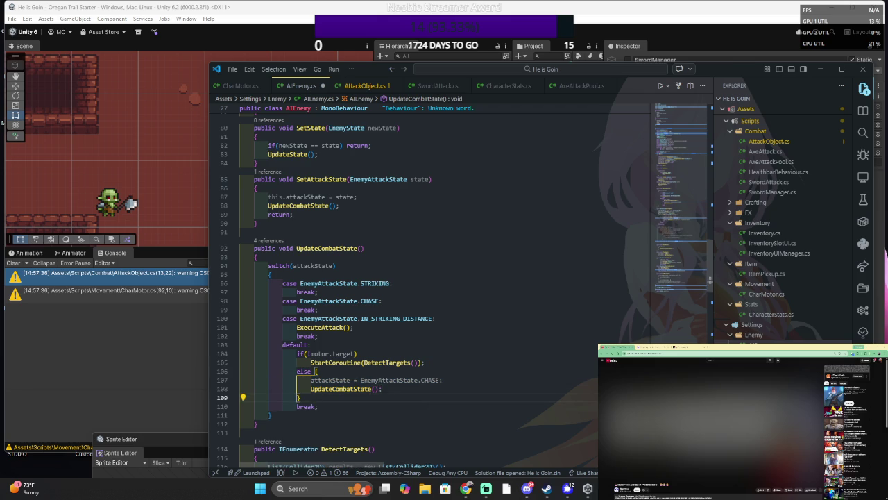
left_click(355, 353)
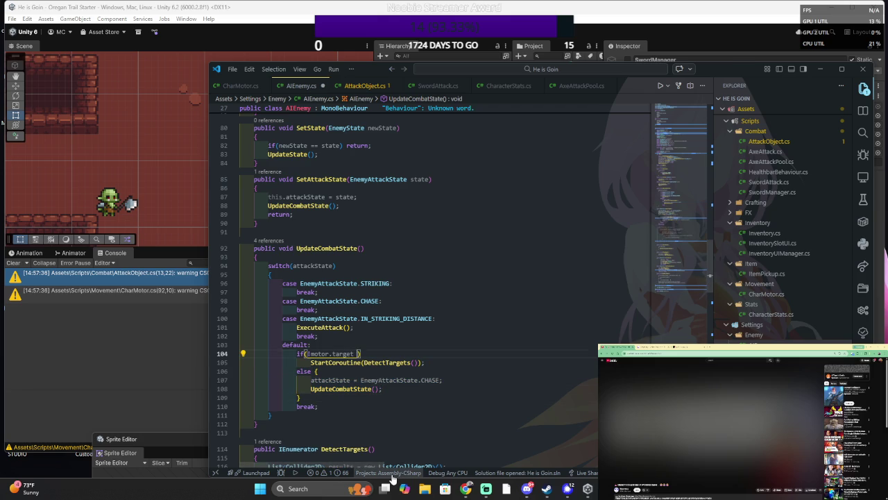
- Append && (!motor.isPlayer to the if condition on line 104
type("&& ")
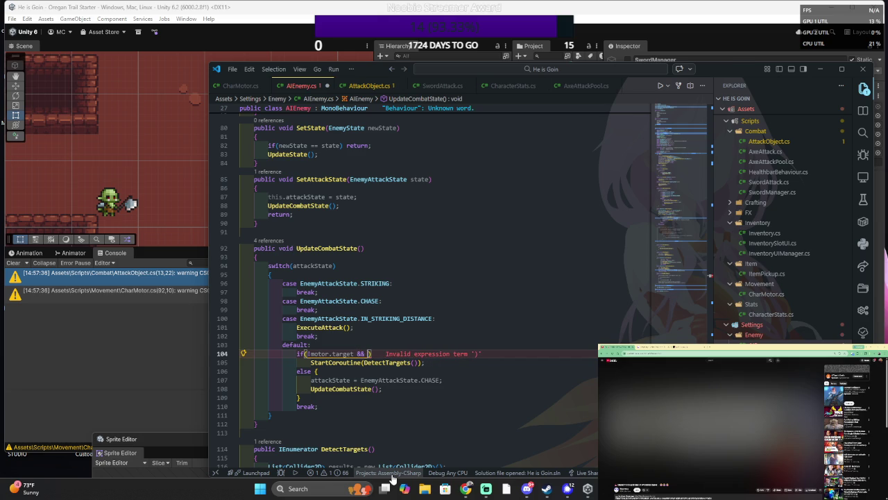
type("motor.")
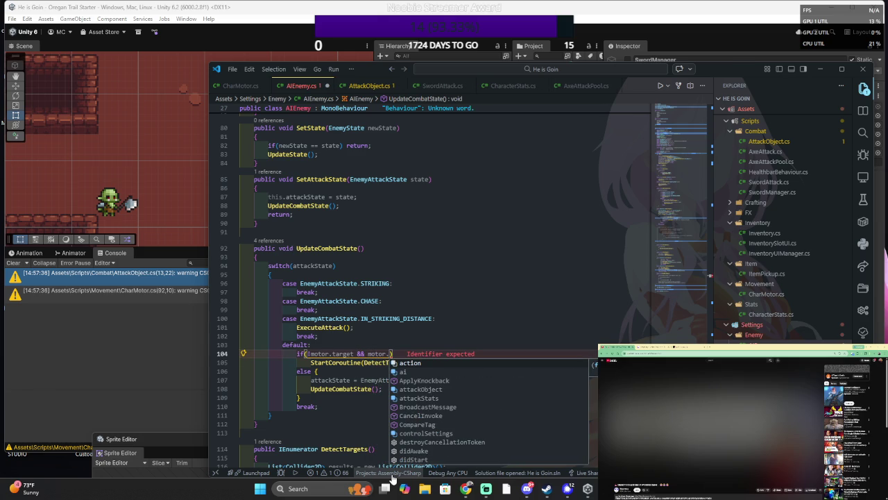
type("isPlayer")
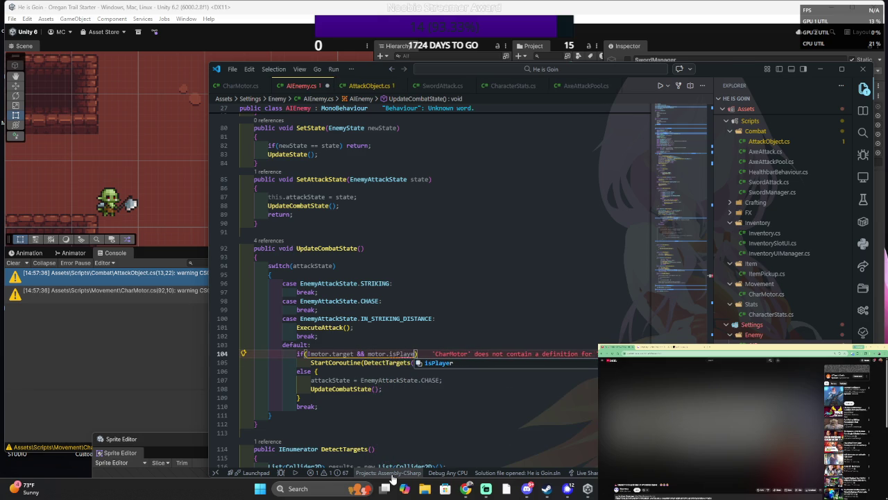
key("ctrl+Left")
key("ctrl+Left")
type("!")
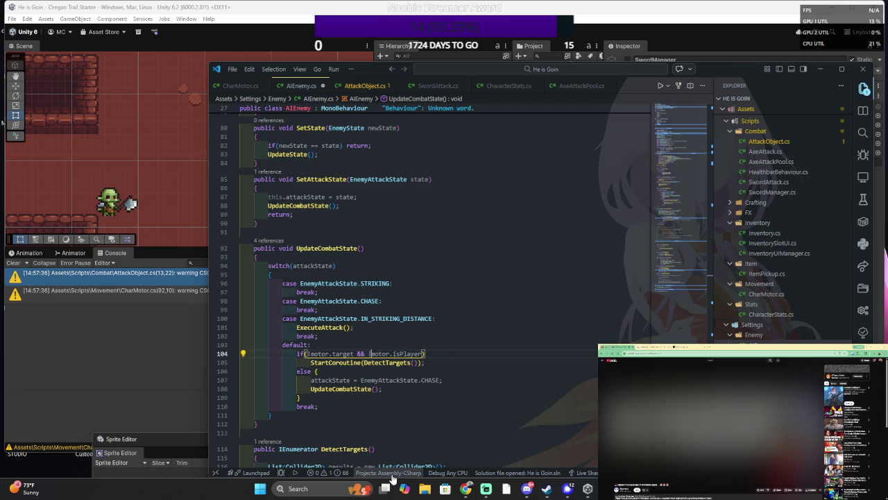
key("ctrl+Left")
key("ctrl+shift+Right")
key("ctrl+shift+Right")
type("(")
key("Right")
- Add || CharMotor.controlSettings.playerType == PlayerType.AI) to complete the parenthesised check
type("|| ")
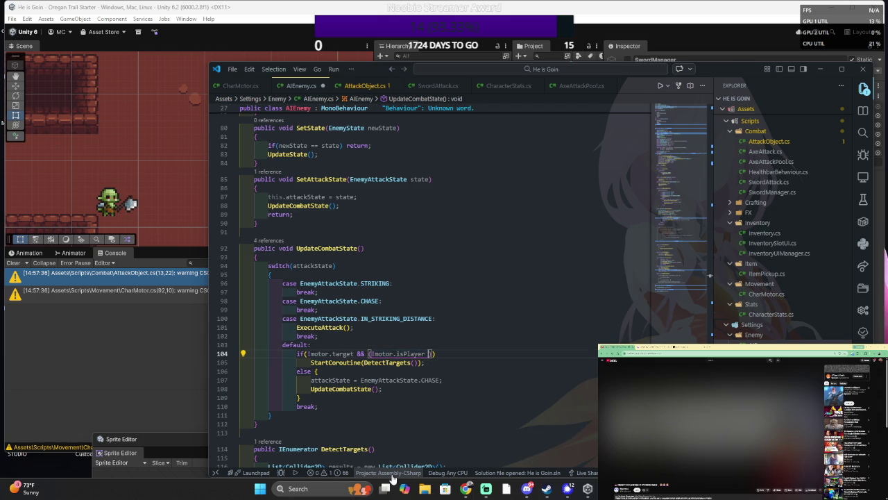
type("|")
type("controler")
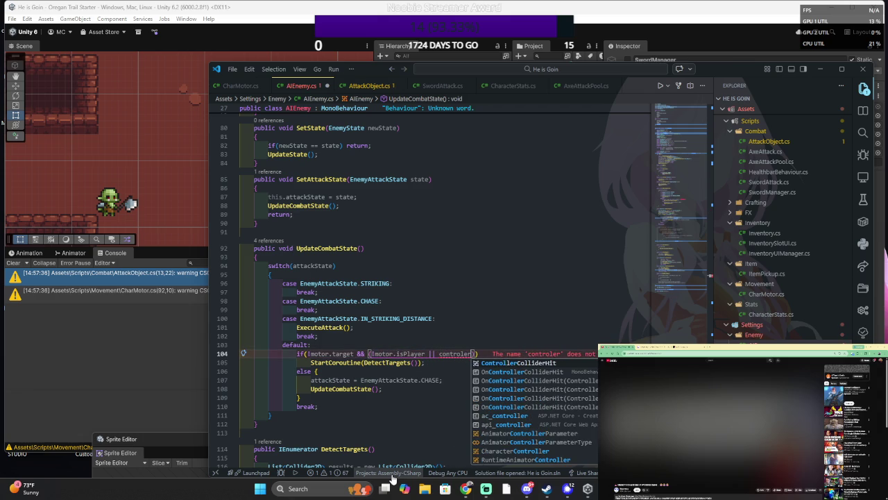
key("BackSpace")
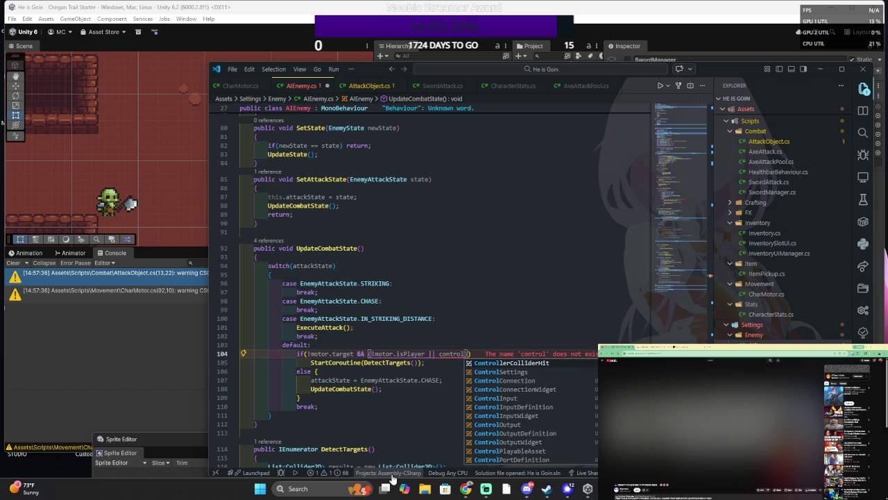
type("S")
key("Tab")
type(".")
key("ctrl+BackSpace")
key("ctrl+BackSpace")
type("stats.")
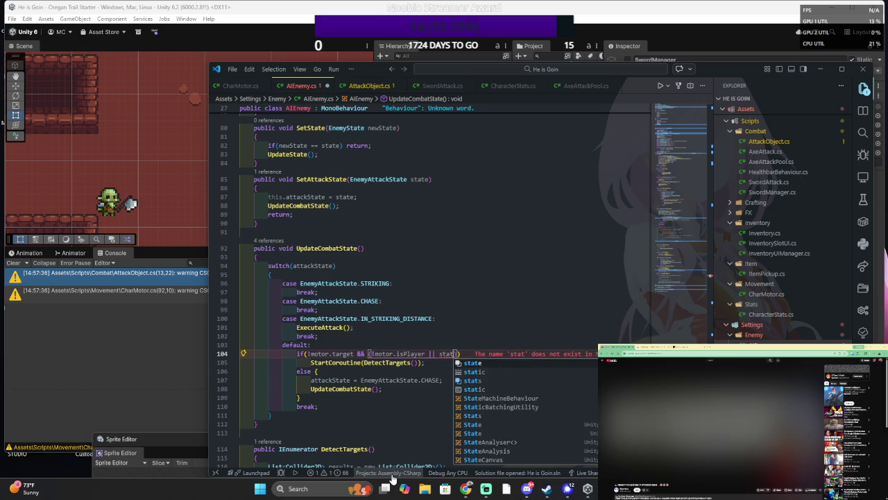
key("ctrl+BackSpace")
key("ctrl+BackSpace")
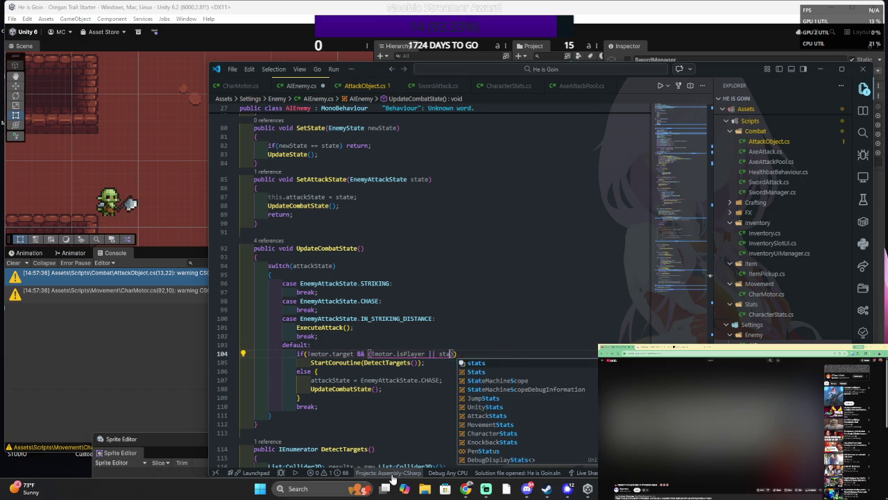
type("chrMotor.")
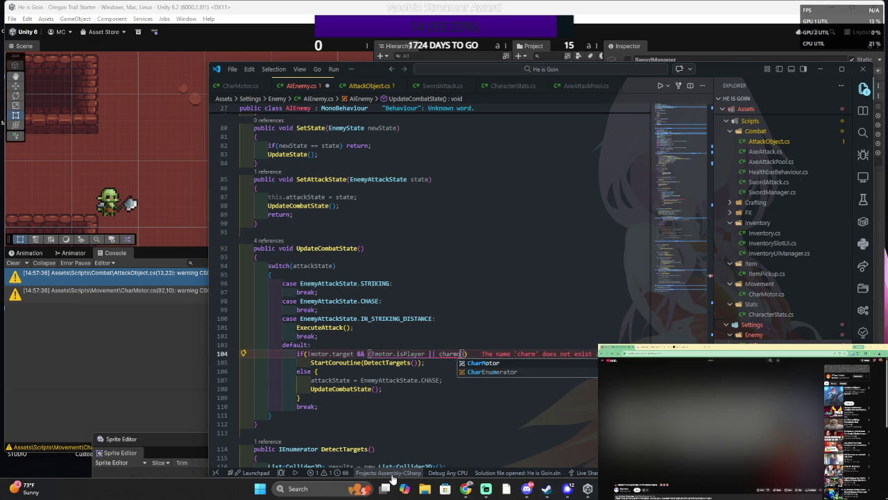
type("cont")
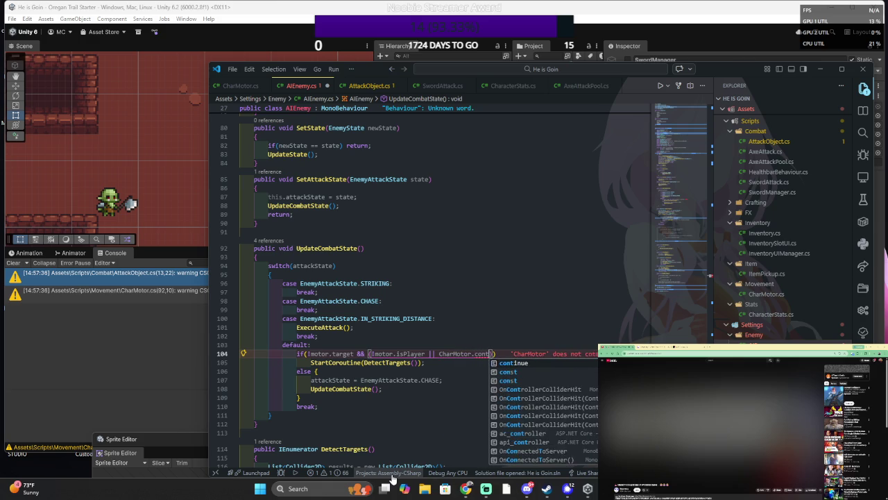
type("rolSetting")
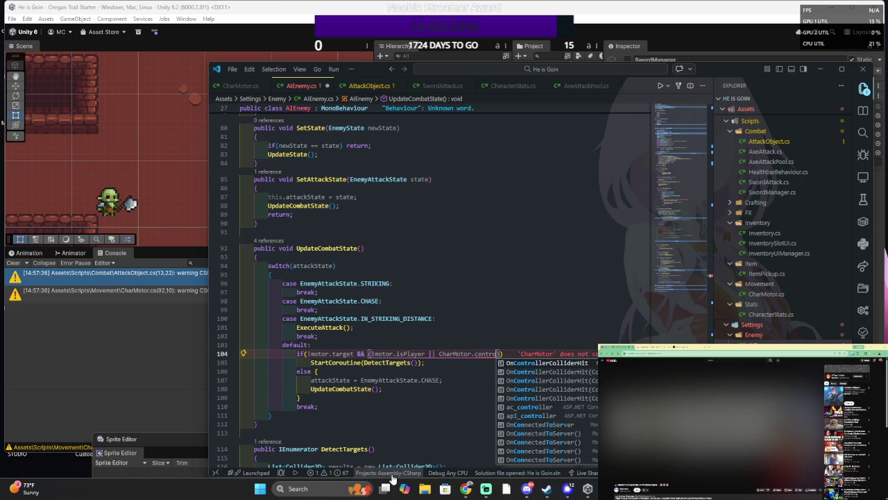
type("s.")
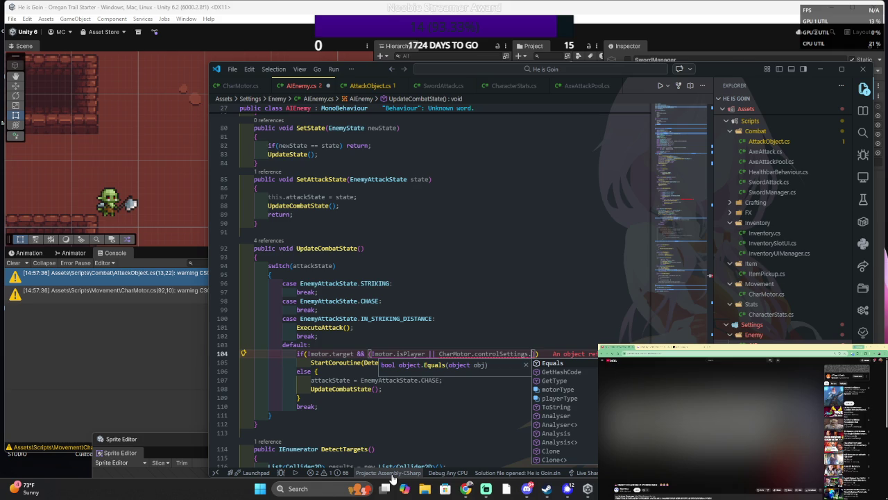
type("playerTyp")
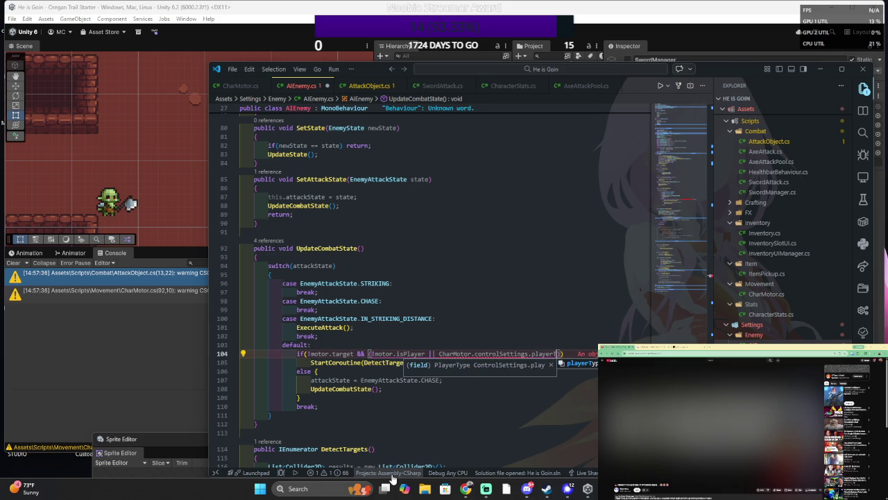
type("e == Pl")
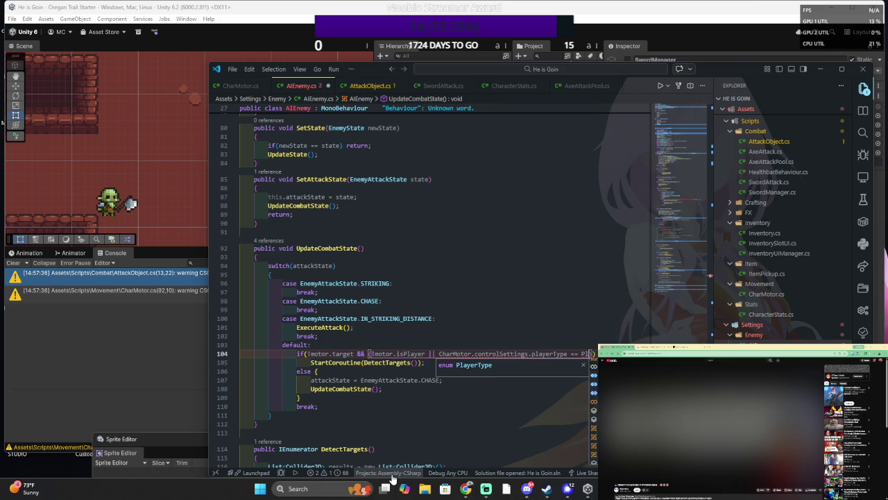
type("ayer")
type("Type.AI")
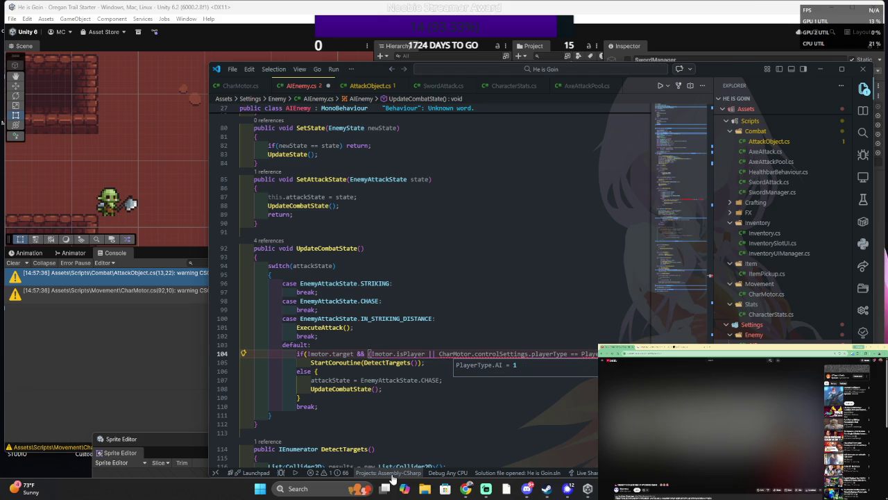
type(")")
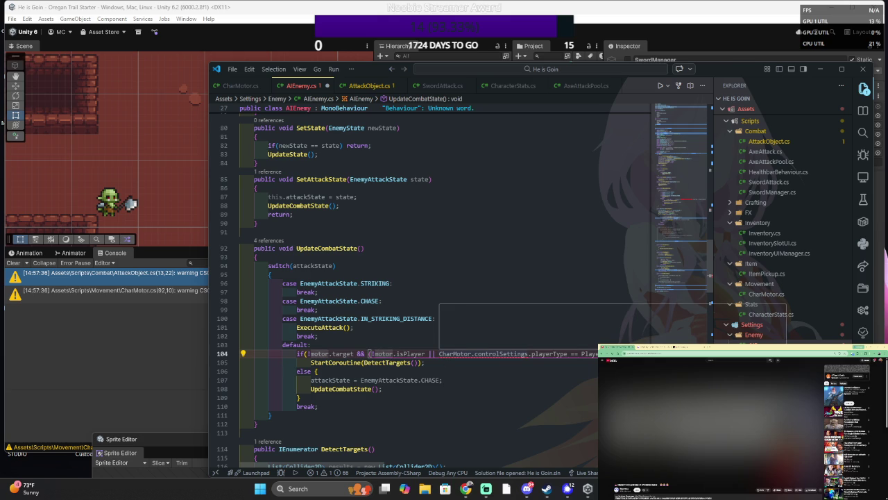
- Replace CharMotor with motor so line 104 reads motor.controlSettings.playerType == PlayerType.AI
mouse_move(380, 355)
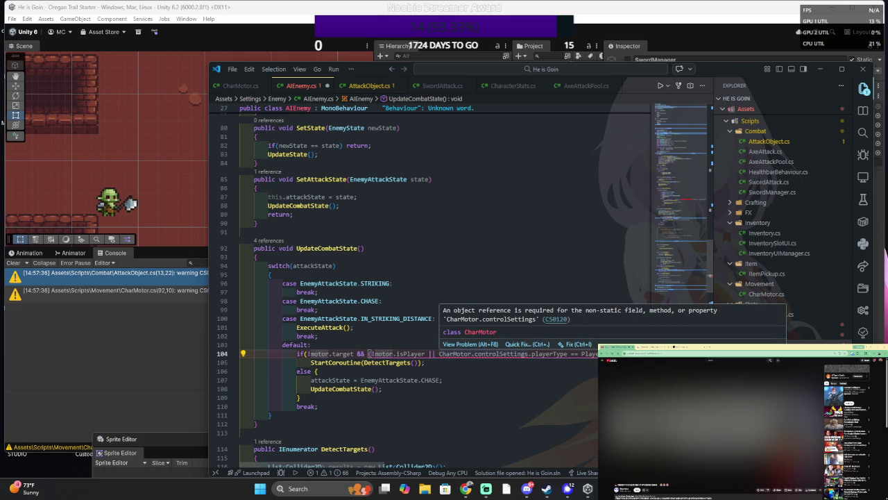
left_click(444, 354)
key("Delete")
type("c")
key("Escape")
key("Up")
double_click(454, 354)
type("motor")
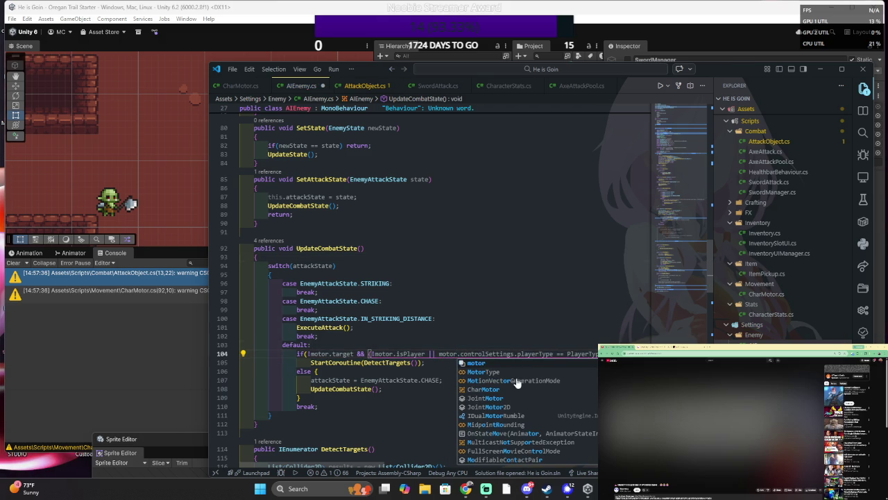
key("Escape")
key("Up")
key("Up")
key("Up")
scroll(544, 340, "down", 2)
left_click(544, 338)
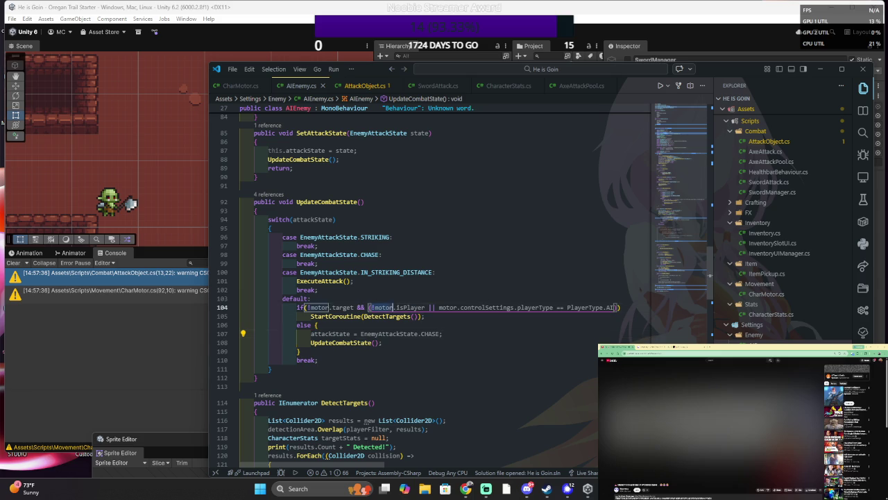
left_click_drag(368, 307, 616, 307)
- Change else to else if(!motor.isPlayer || motor.controlSettings.playerType == PlayerType.AI), then switch to Unity
left_click(617, 308)
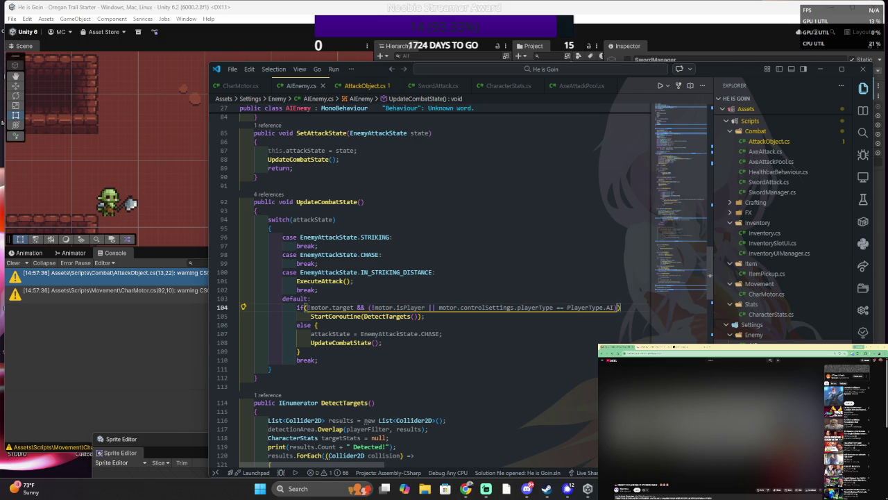
left_click(369, 307, "shift")
left_click(311, 324)
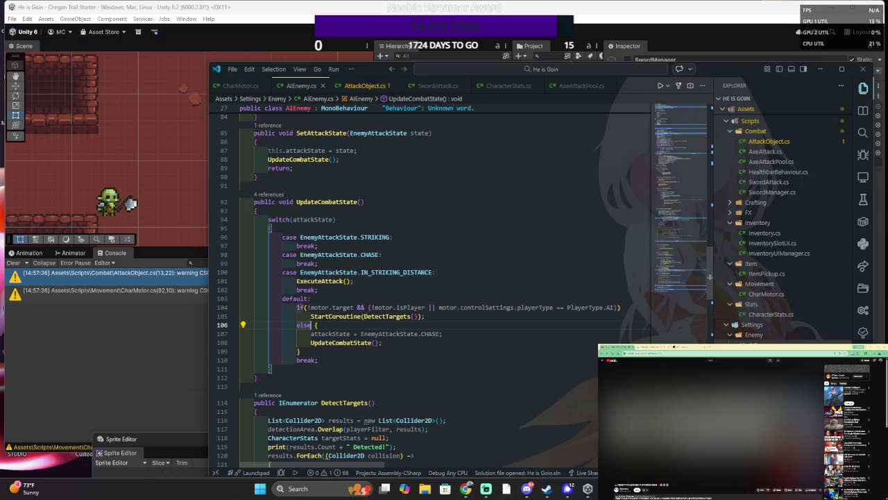
type("if(")
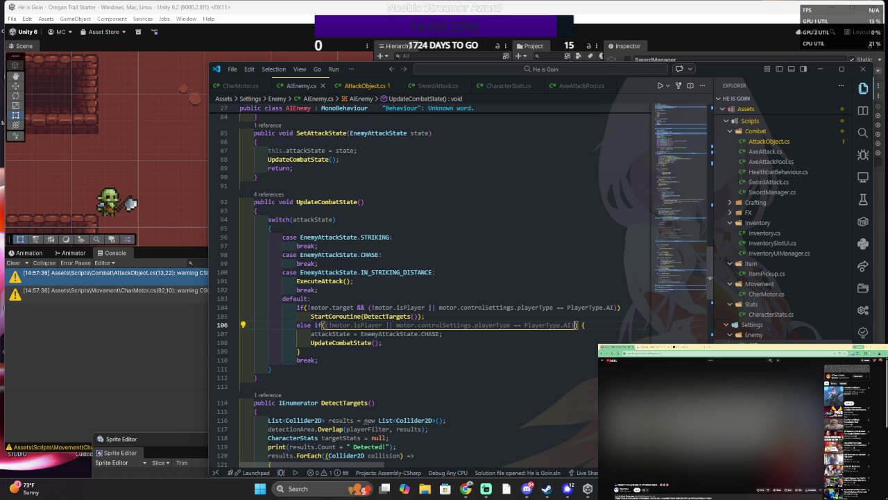
key("Tab")
key("Up")
key("Up")
key("Up")
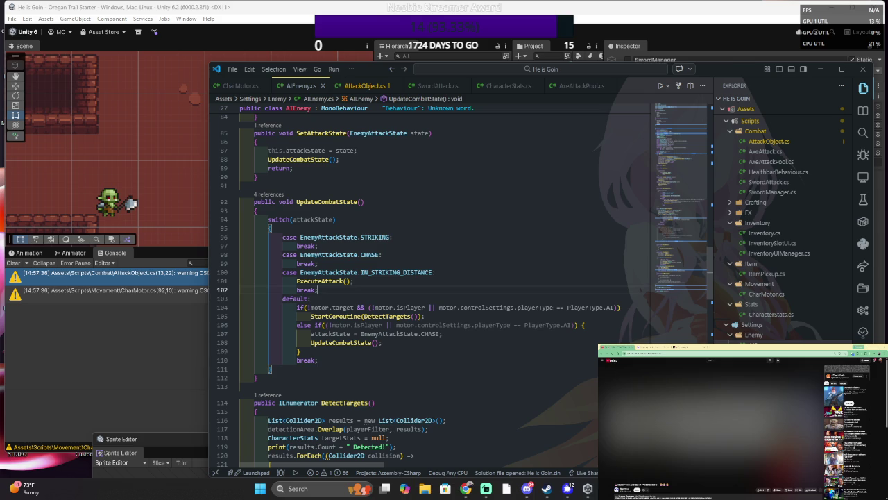
left_click(821, 69)
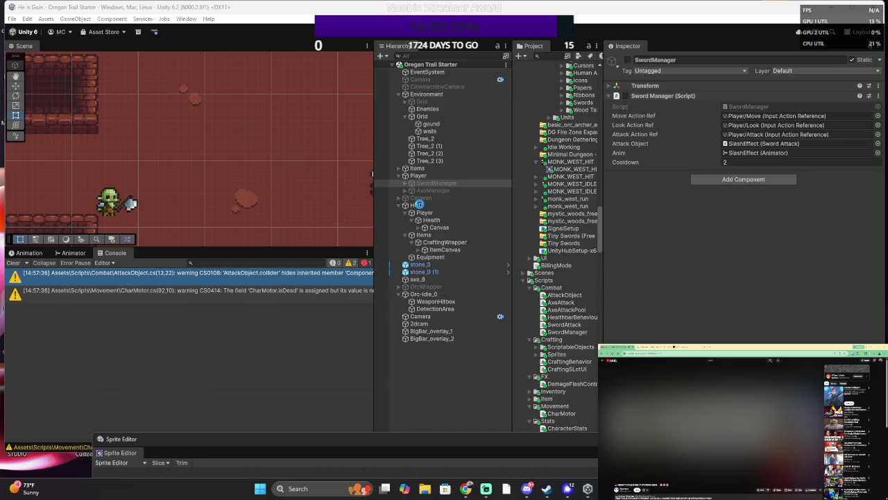
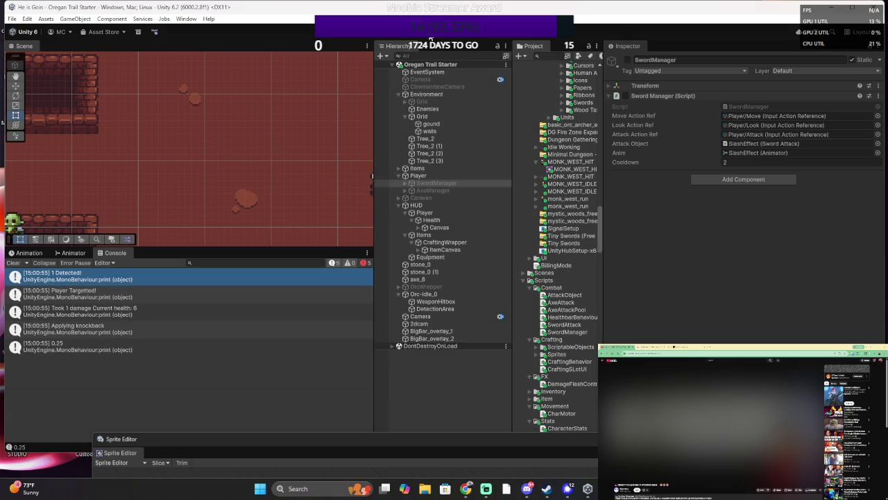
- Bring AIEnemy.cs to the front and scroll to UpdateCombatState's default case
key("alt+Tab")
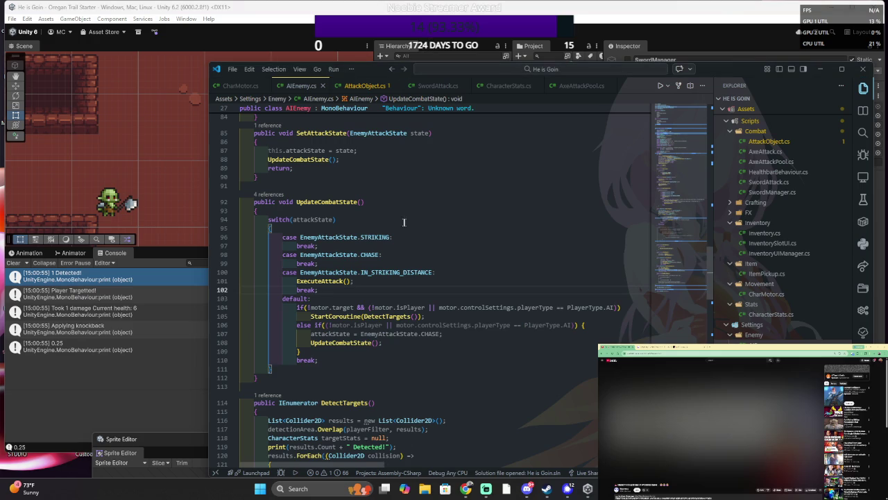
key("Up")
scroll(416, 277, "down", 3)
scroll(416, 278, "up", 3)
scroll(367, 159, "down", 3)
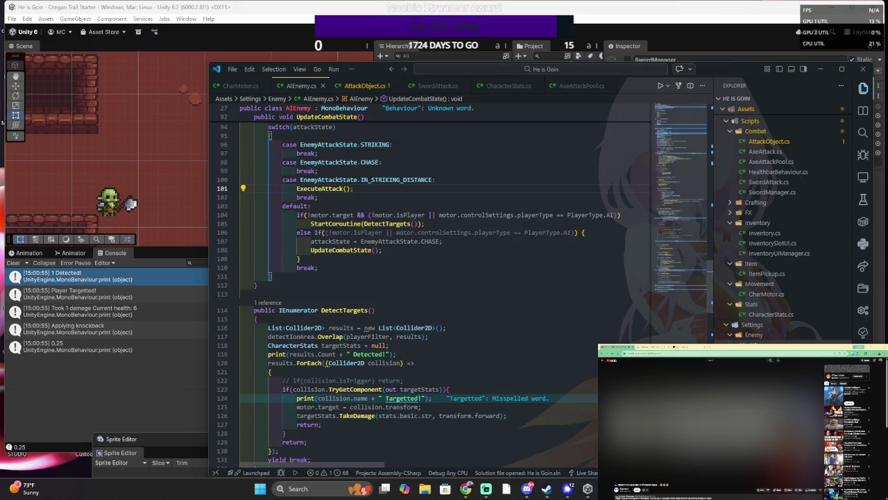
scroll(366, 160, "up", 6)
scroll(416, 277, "down", 5)
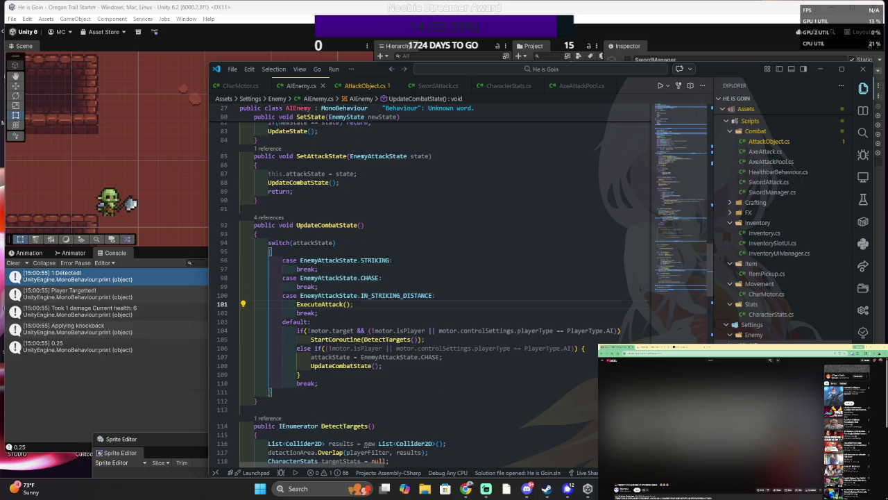
scroll(335, 200, "down", 3)
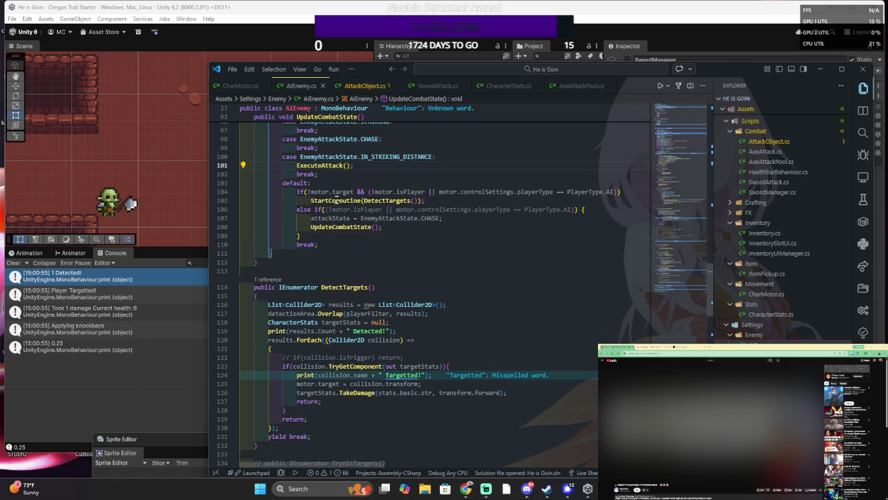
- Select the long condition on line 104 so it can be replaced
left_click(365, 193)
scroll(365, 193, "right", 3)
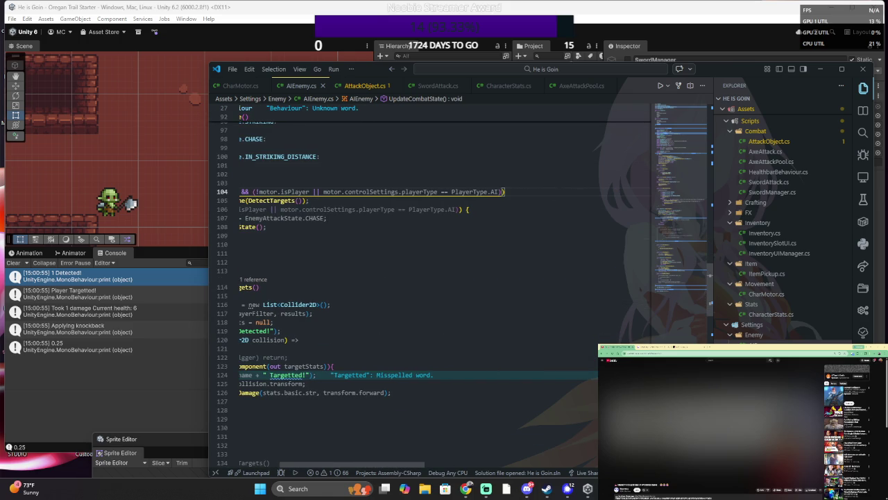
key("shift+Home")
- Retype line 104's condition as if(!motor.target)
type("targe")
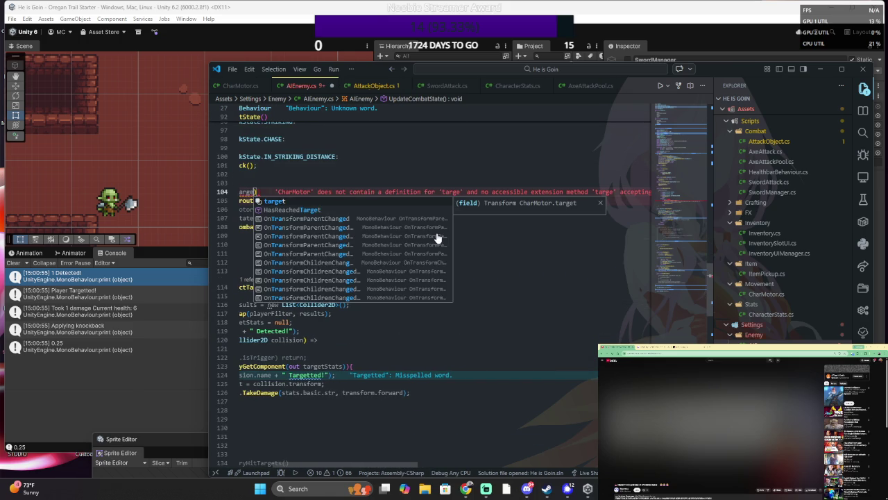
left_click(240, 157)
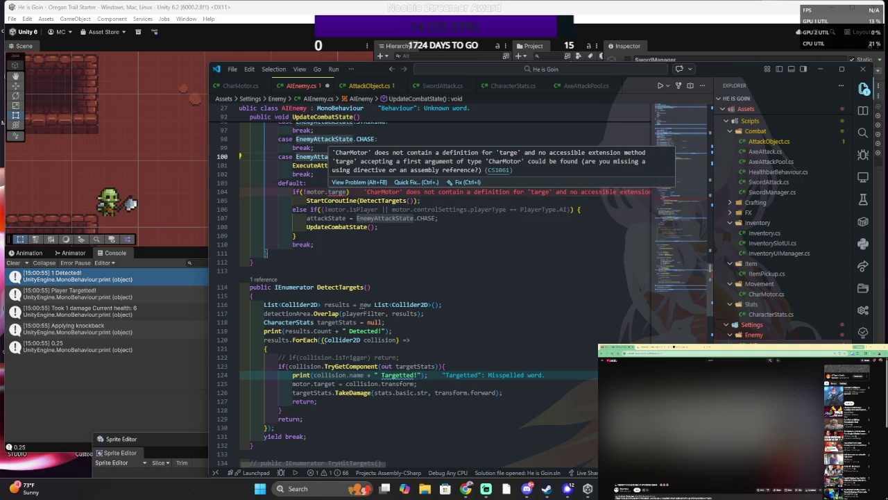
left_click(346, 191)
type("t")
- Delete line 106's else-if condition, leaving a plain else block
left_click(309, 209)
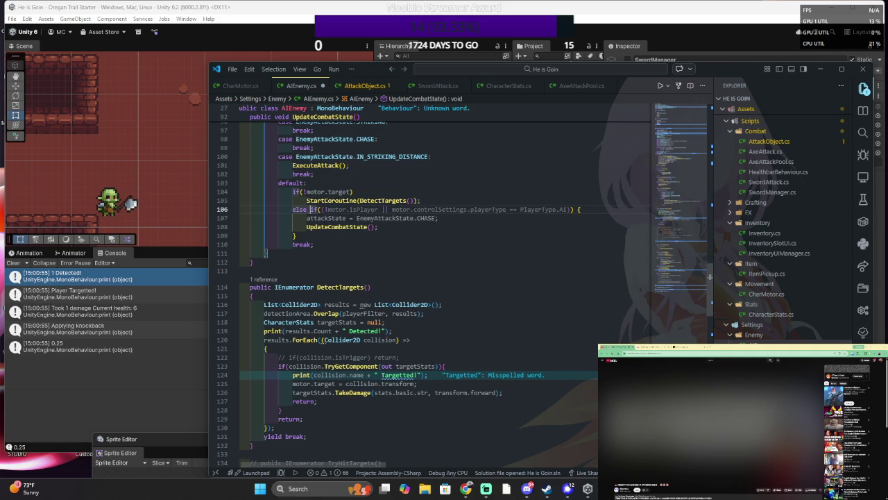
left_click_drag(310, 209, 579, 209)
key("Delete")
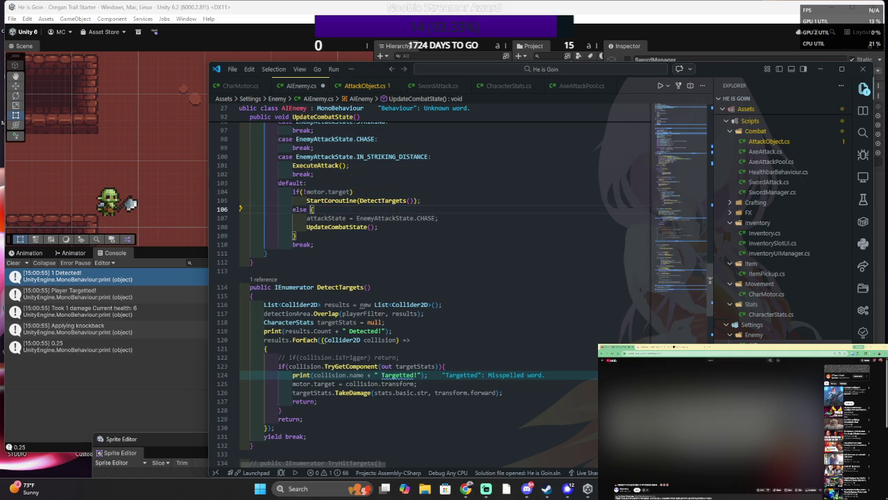
scroll(444, 278, "down", 2)
scroll(444, 278, "up", 3)
- Review the default branch from the if(!motor.target) check to the CHASE assignment
left_click(314, 193)
left_click(478, 316)
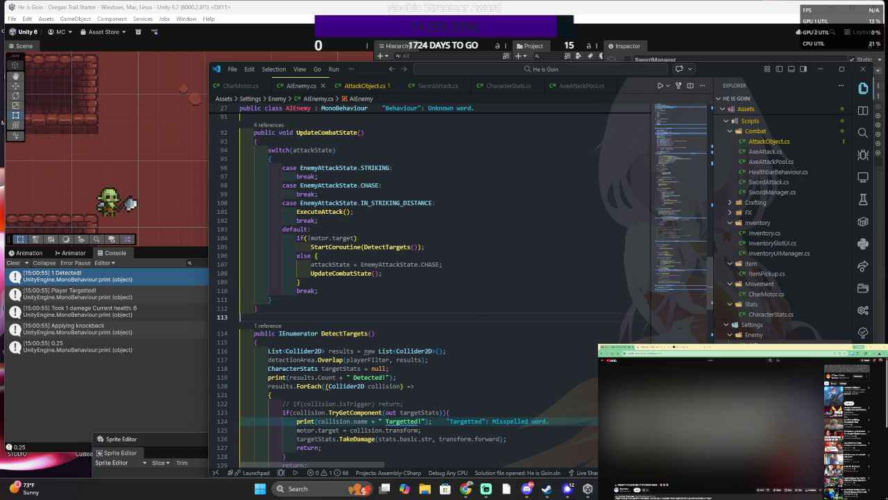
scroll(444, 277, "down", 1)
left_click(358, 215)
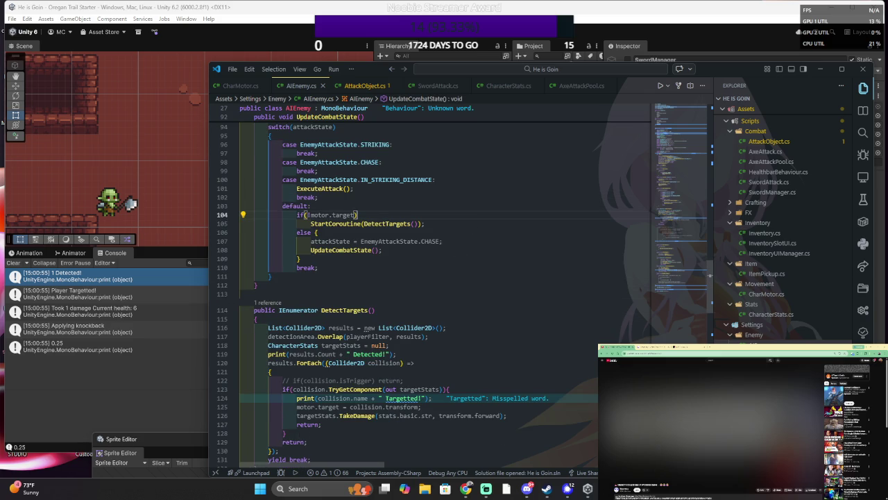
scroll(444, 277, "up", 1)
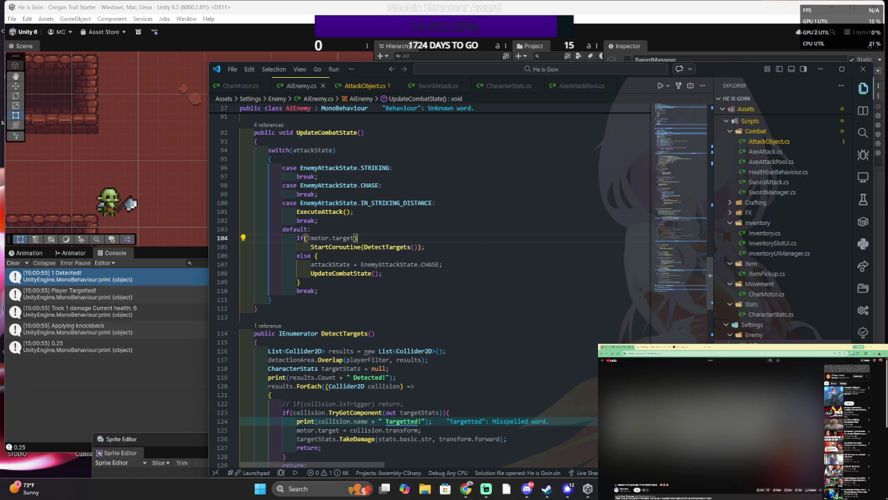
left_click(357, 263)
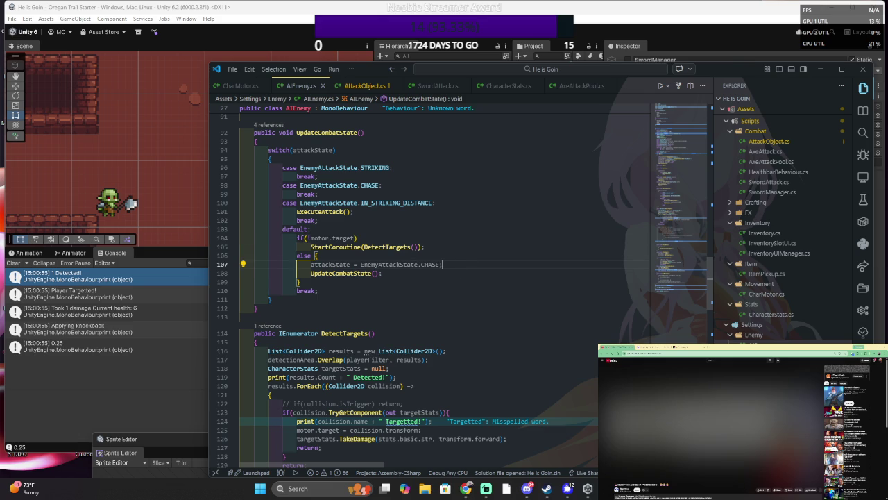
scroll(451, 292, "up", 5)
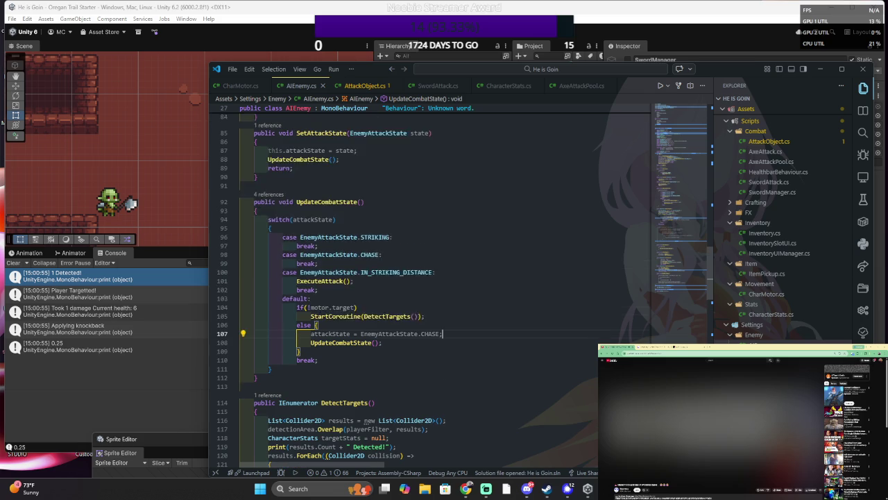
- Change UpdateCombatState's return type from void to IEnumerator
double_click(287, 247)
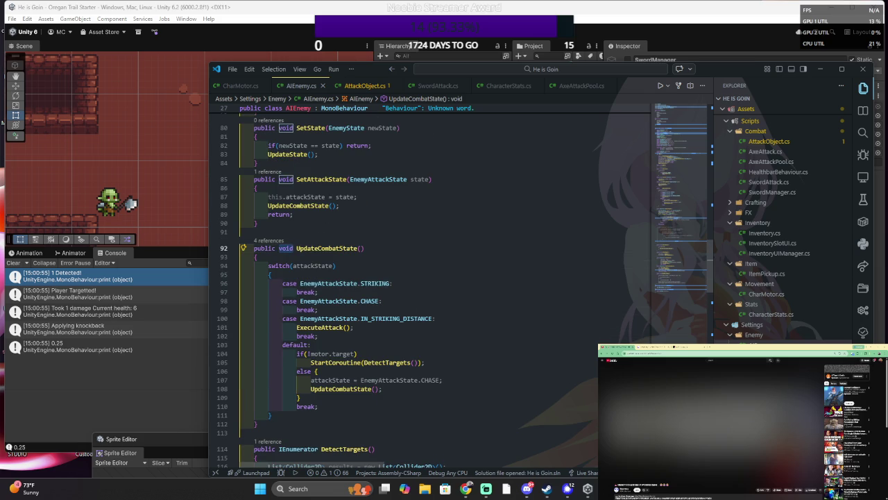
type("IEnumerator")
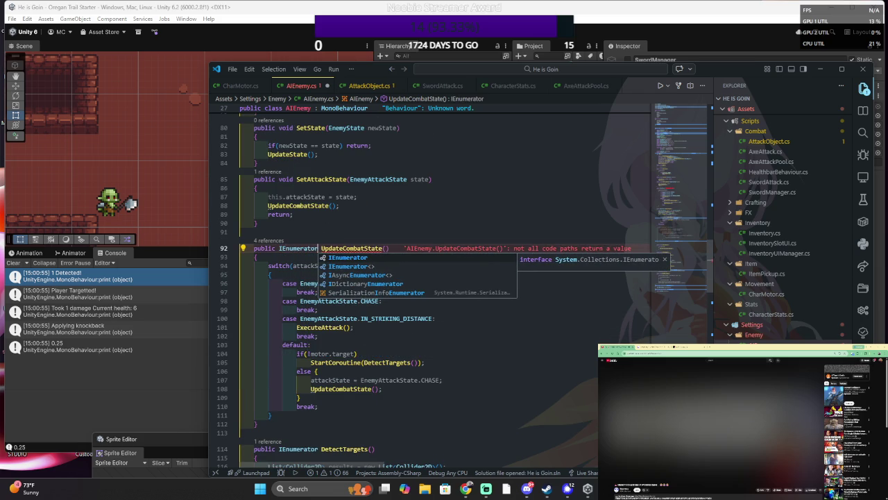
left_click(294, 355)
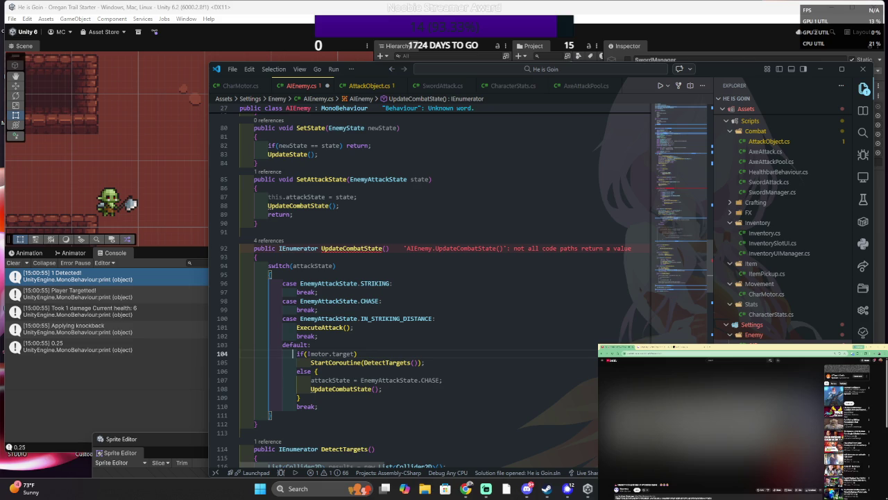
- Add 'yield return new WaitForSeconds(1);' above the default case's break
scroll(361, 360, "down", 1)
left_click(318, 383)
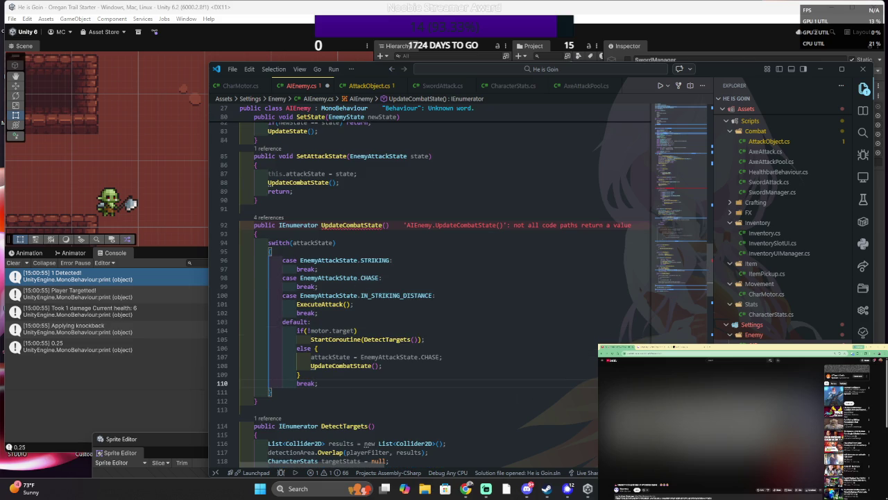
key("ctrl+shift+Return")
type("yield return new WaitForSeconds(cooldown")
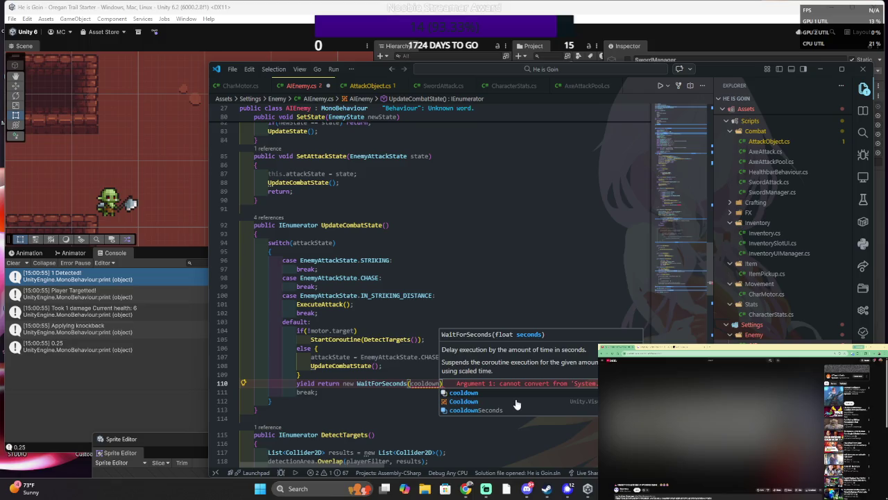
key("BackSpace")
key("BackSpace")
key("BackSpace")
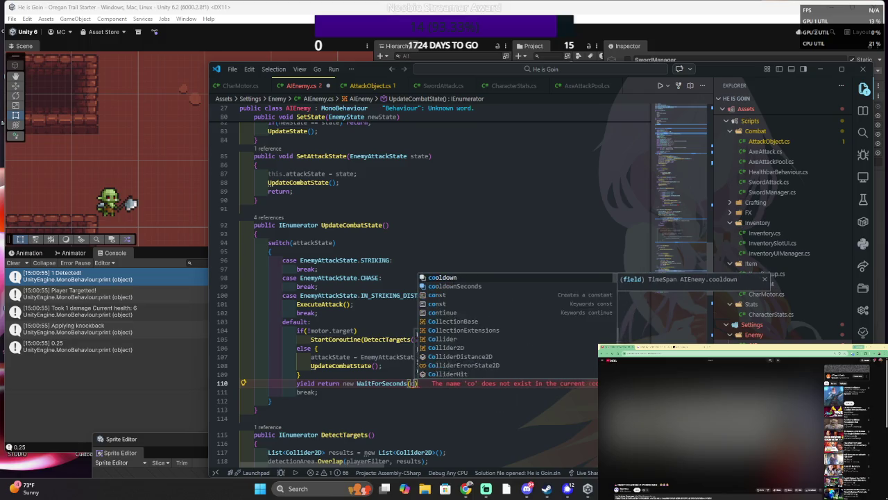
type(".25")
key("BackSpace")
key("Escape")
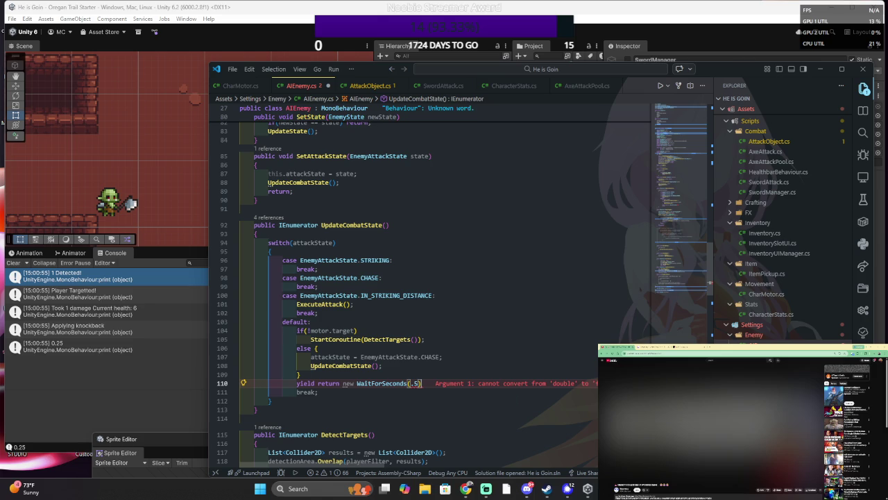
type(";")
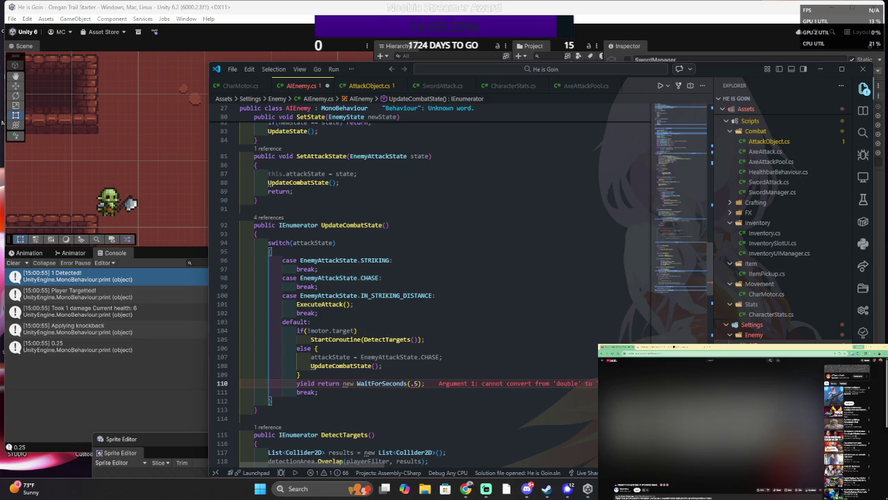
left_click(415, 383)
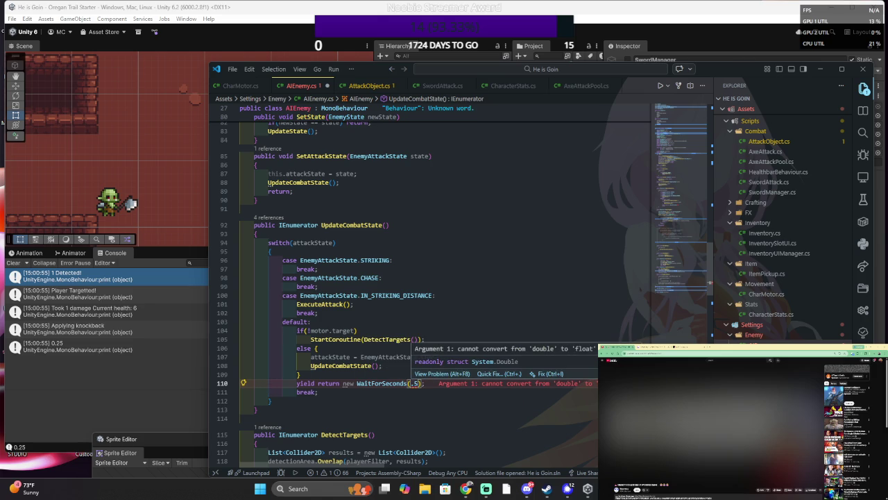
key("BackSpace")
key("BackSpace")
type("1")
key("Up")
key("Up")
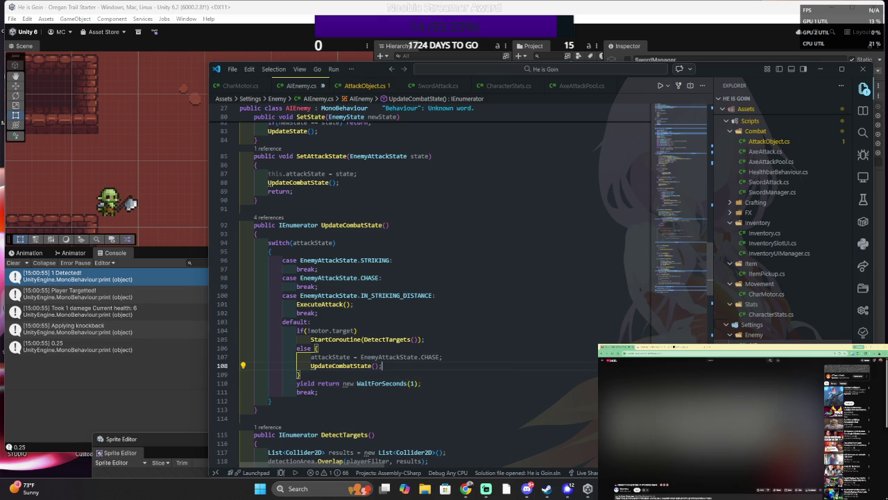
key("Up")
- Move the UpdateCombatState() call below the one-second wait line
scroll(499, 345, "down", 1)
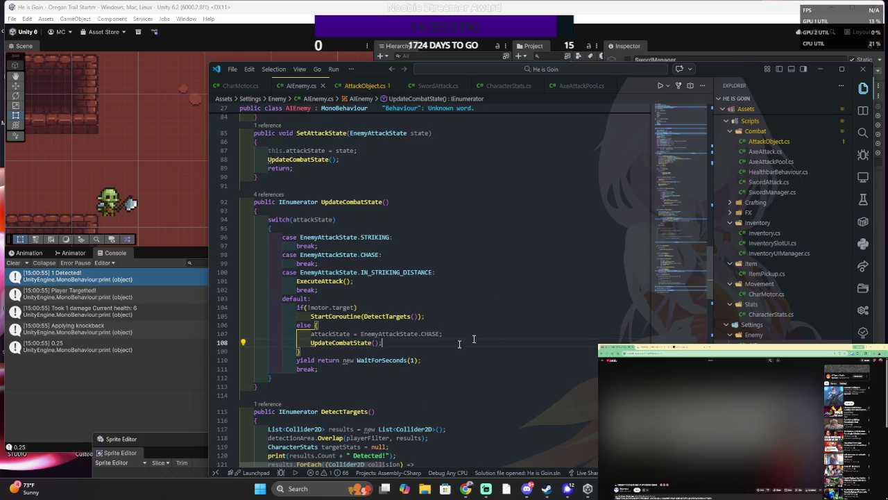
key("shift+Down")
key("ctrl+c")
key("Delete")
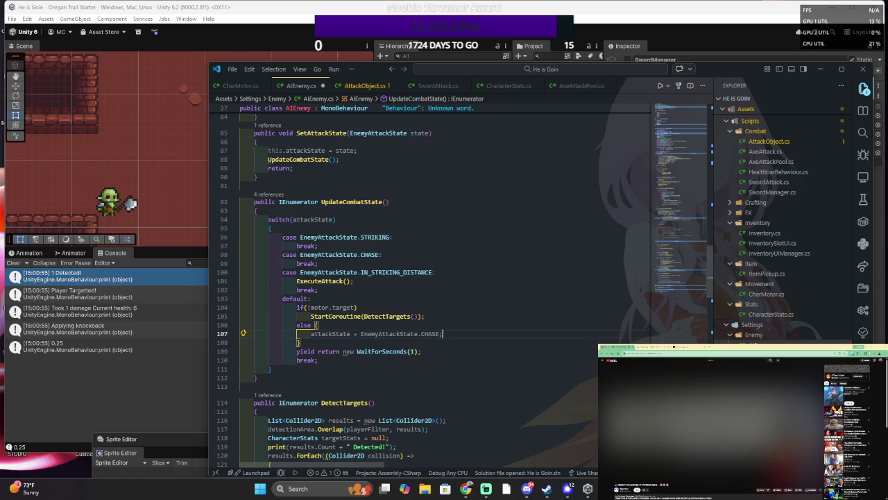
key("Down")
key("End")
key("ctrl+v")
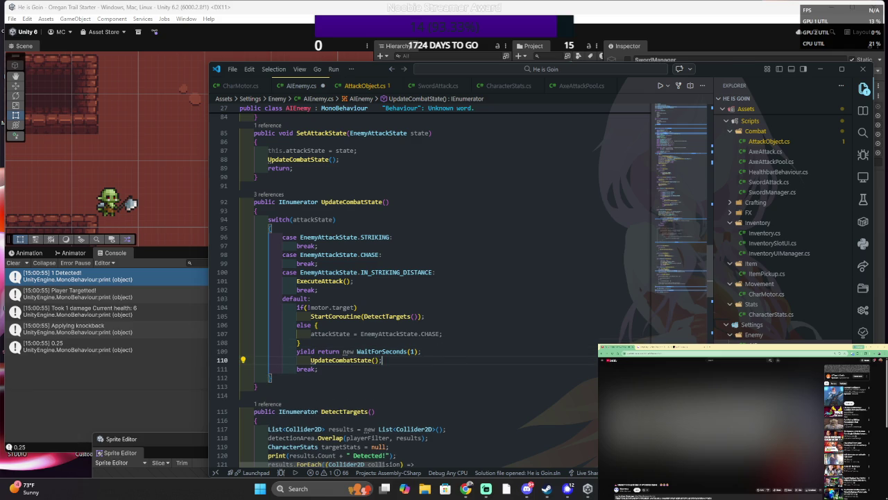
- Place the wait and call lines in the else block, save AIEnemy.cs, and return to Unity
key("shift+Up")
key("shift+Up")
key("Delete")
key("Up")
key("End")
key("ctrl+z")
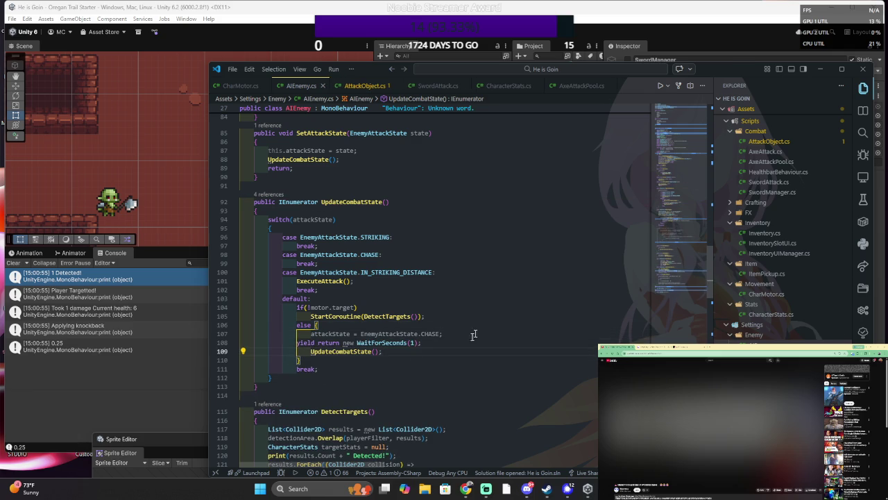
key("ctrl+s")
key("alt+Tab")
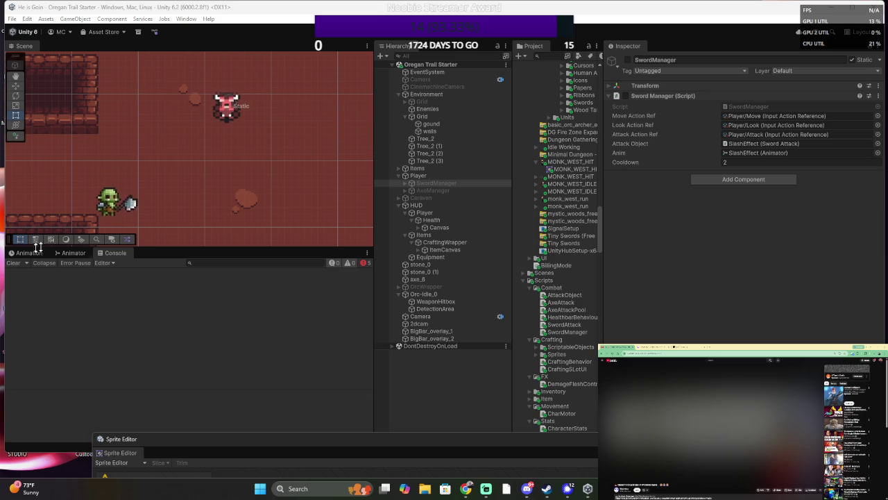
- Check the Animation and Animator panels, then drag the Orc-Idle_0 enemy upward
left_click(28, 252)
left_click(73, 253)
left_click(113, 252)
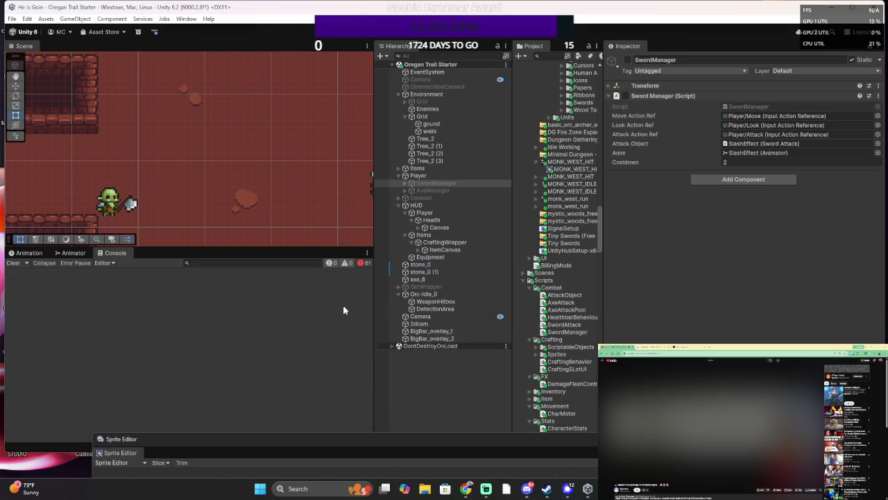
left_click(434, 295)
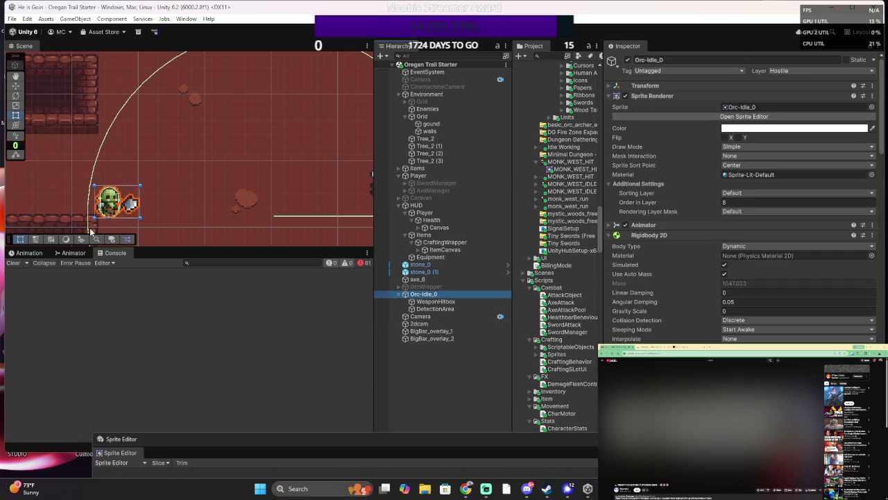
left_click(17, 87)
left_click_drag(109, 179, 109, 149)
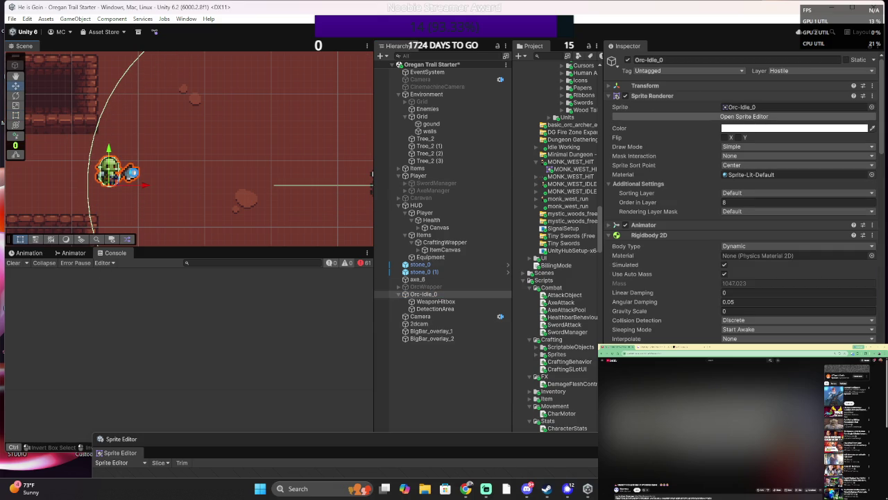
- Save the scene and return to AIEnemy.cs in Visual Studio Code
key("ctrl+s")
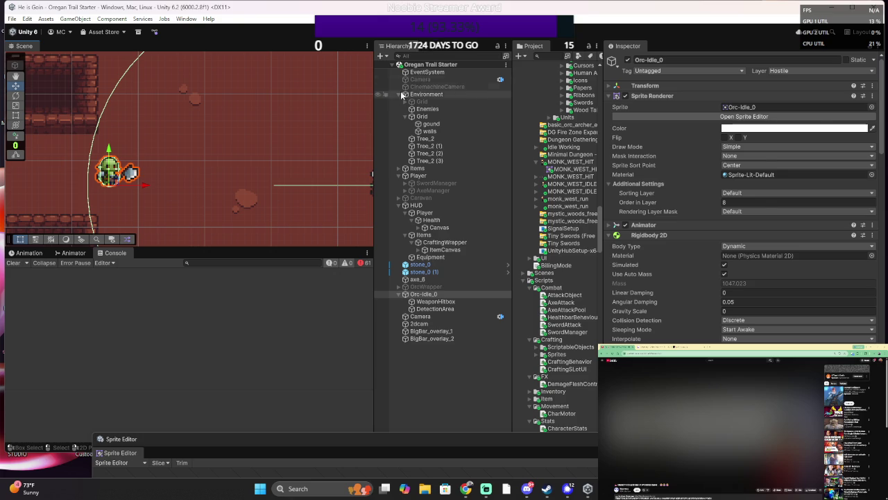
key("alt+Tab")
scroll(430, 291, "up", 7)
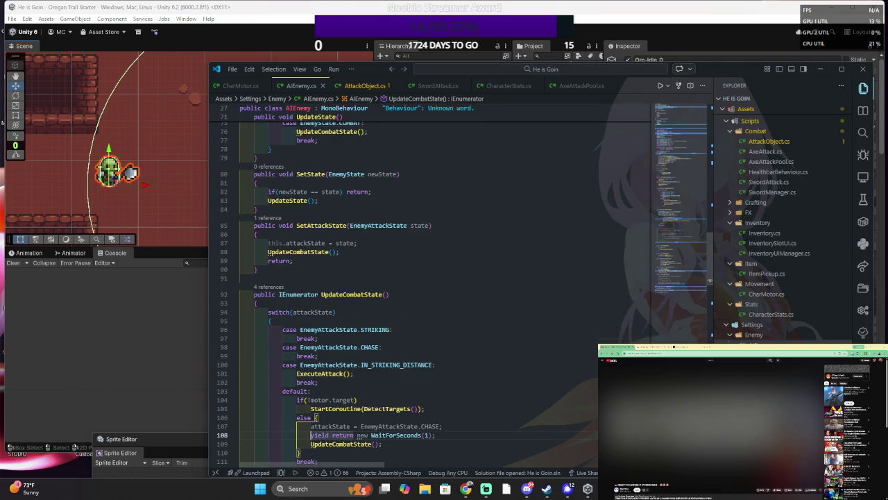
left_click(256, 186)
scroll(430, 292, "up", 2)
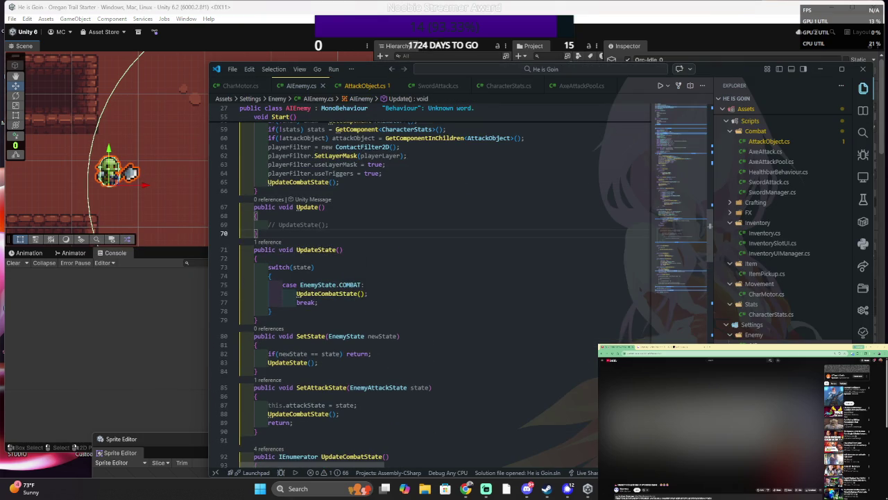
left_click(339, 182)
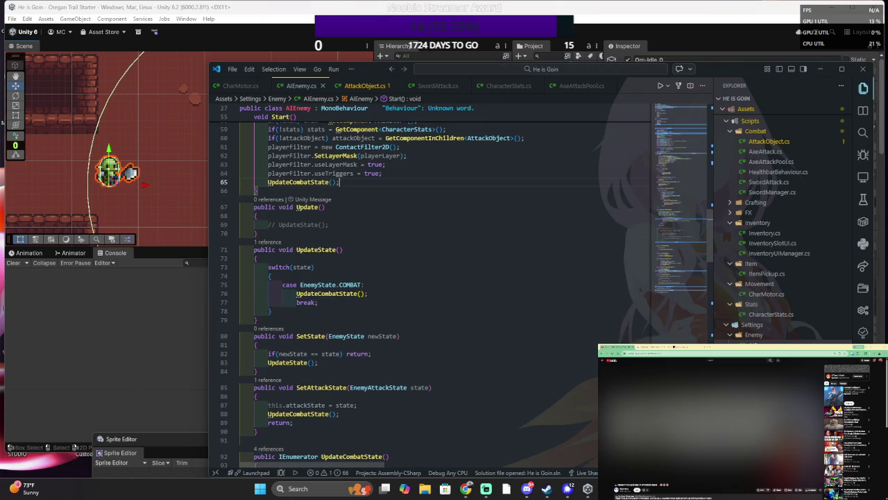
scroll(430, 291, "down", 2)
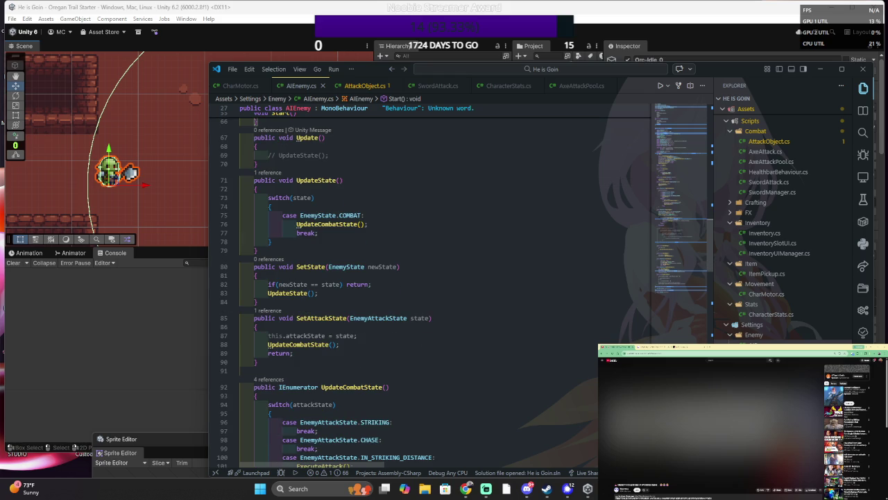
left_click(367, 223)
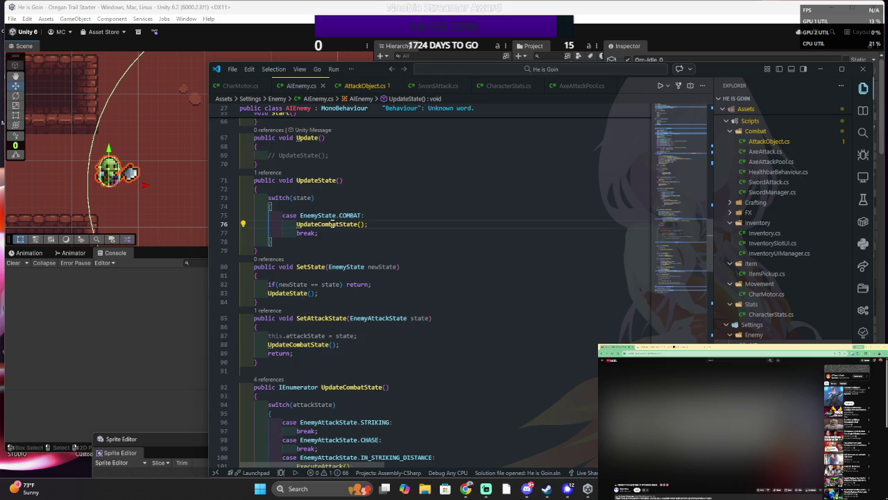
scroll(332, 223, "up", 3)
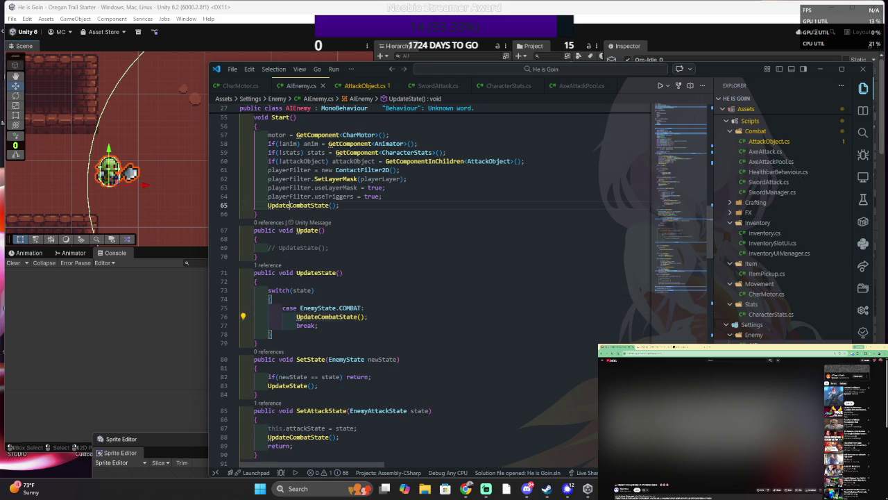
left_click(290, 205)
scroll(310, 223, "down", 6)
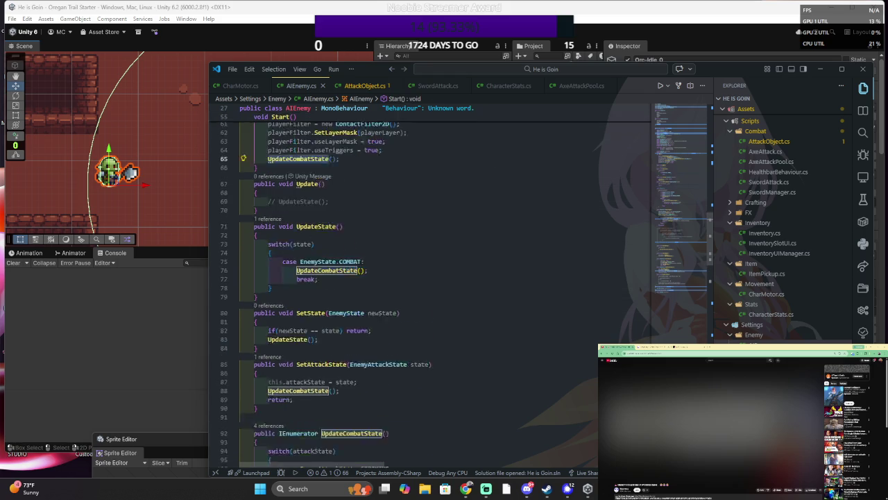
scroll(362, 389, "down", 1)
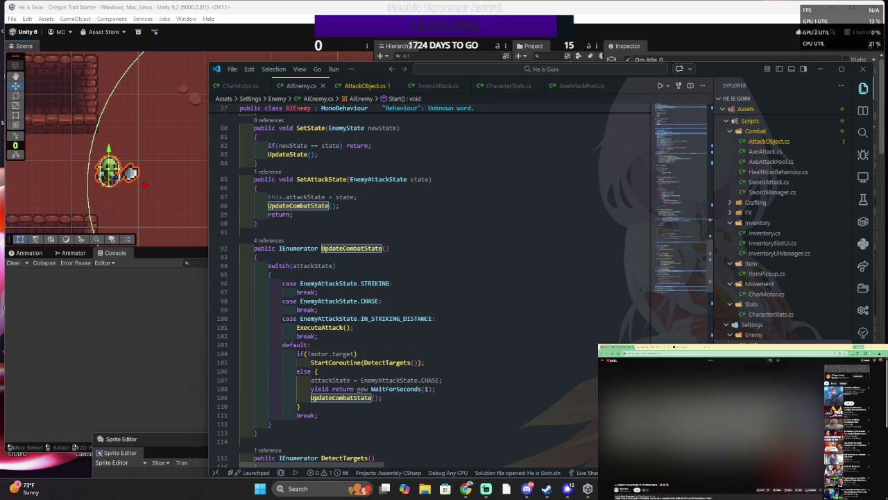
scroll(358, 389, "down", 1)
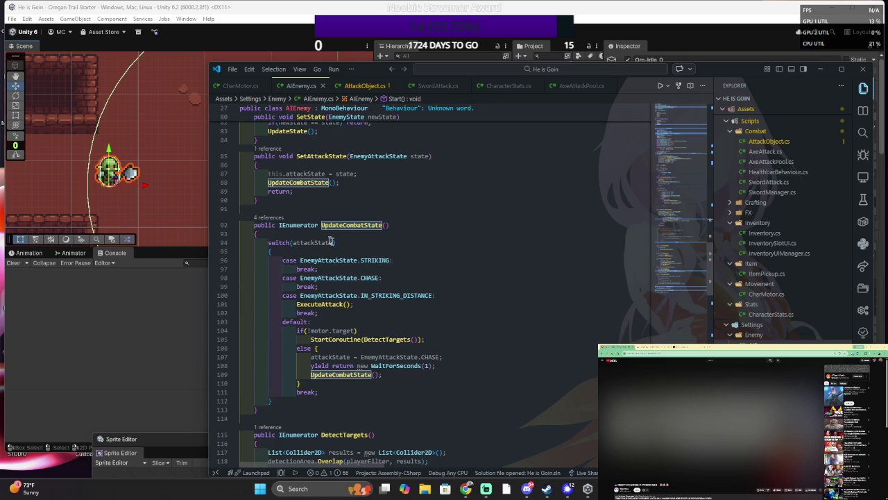
left_click(381, 278)
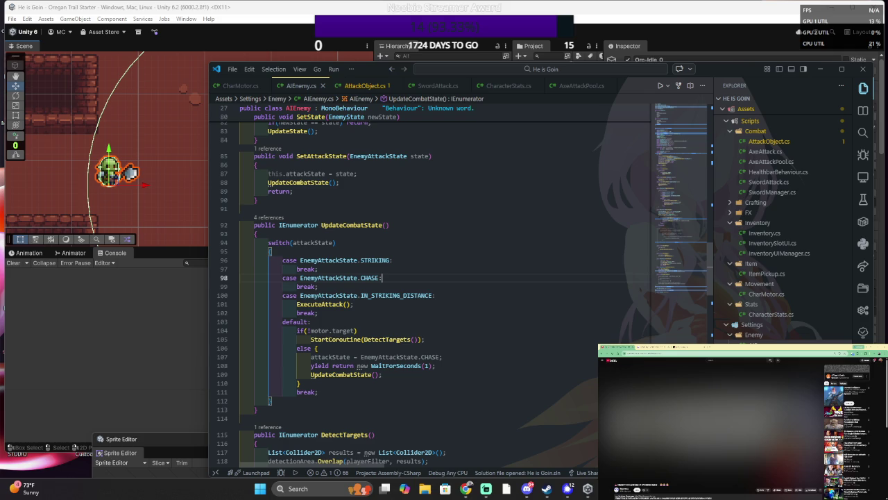
scroll(389, 295, "down", 6)
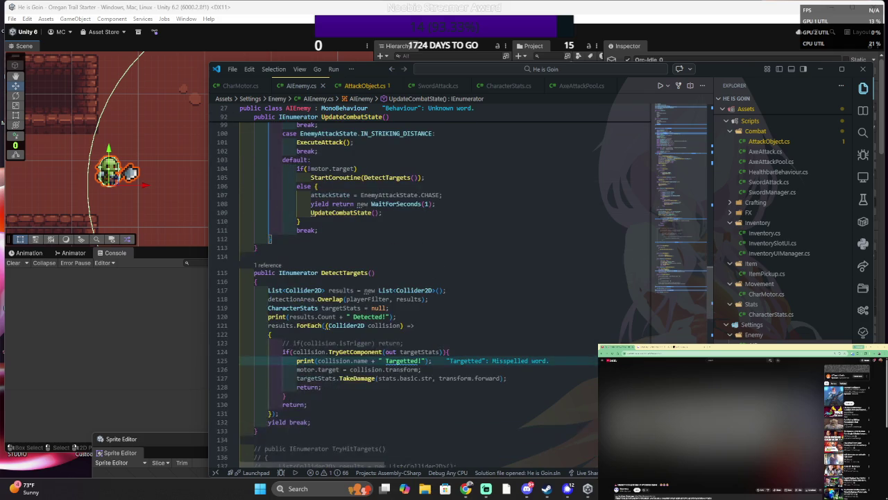
scroll(388, 295, "up", 4)
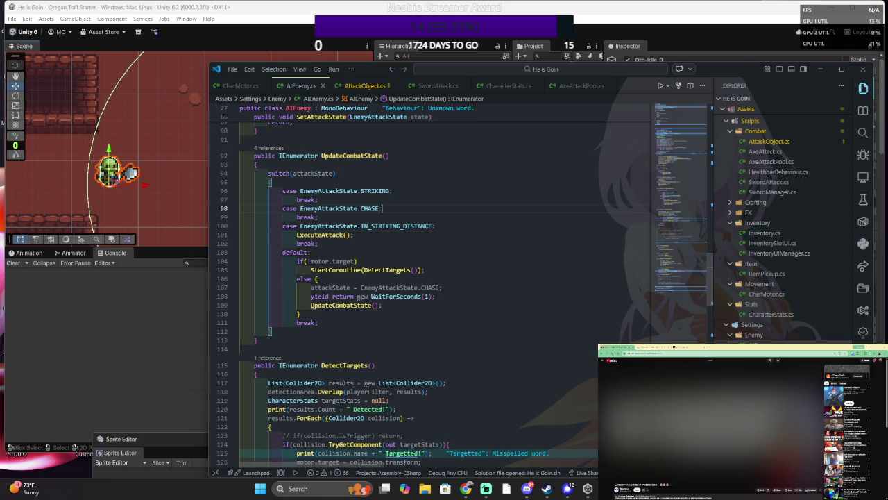
scroll(440, 278, "up", 1)
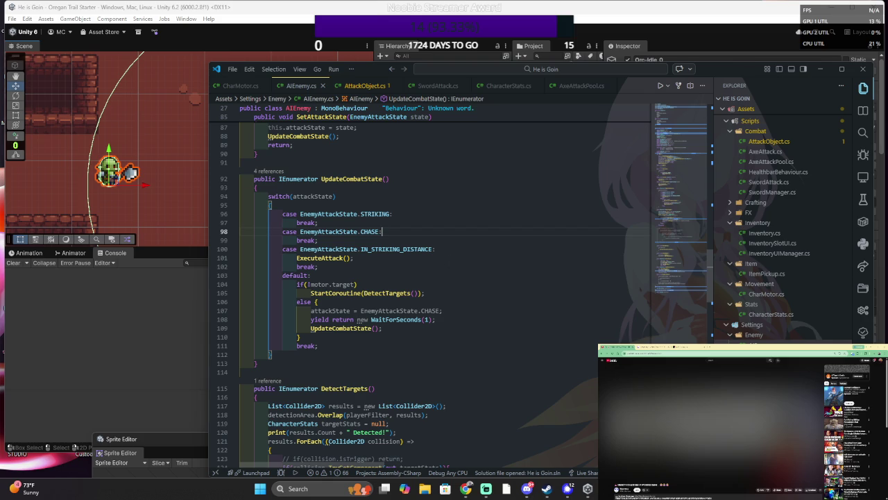
scroll(444, 277, "up", 3)
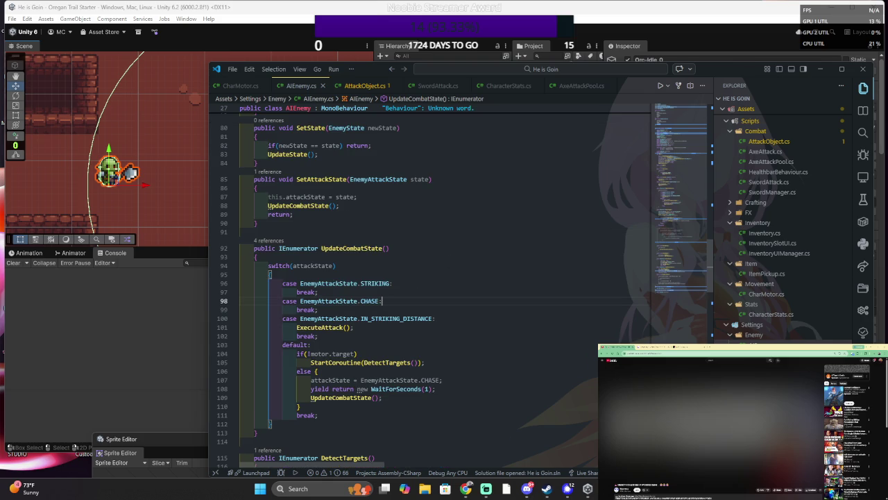
scroll(400, 192, "up", 1)
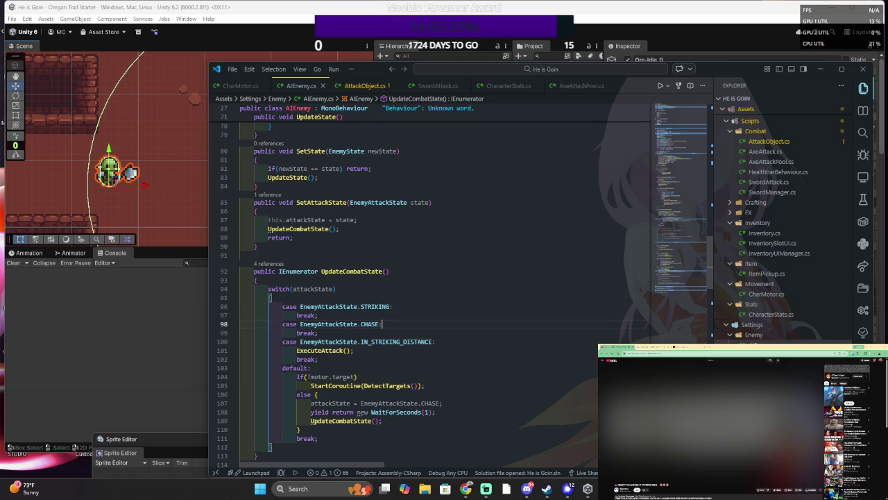
left_click(268, 228)
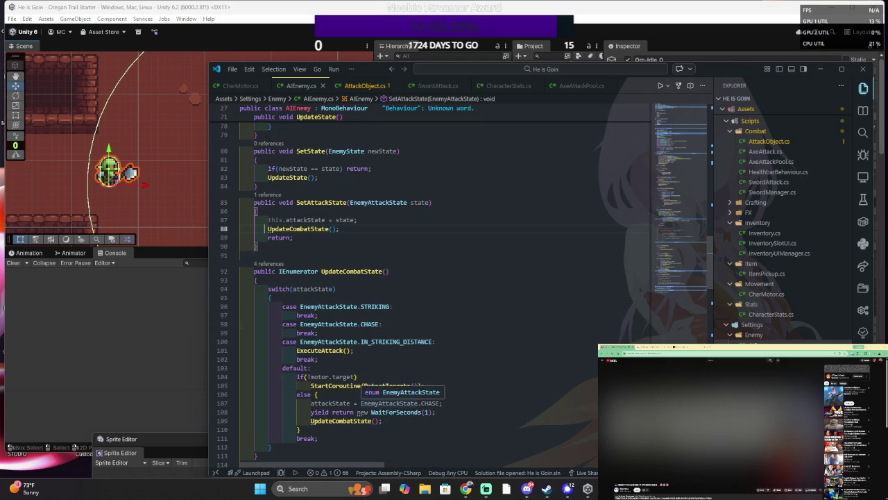
- Wrap line 88's call as StartCoroutine(UpdateCombatState()) and search for UpdateCombatState()
type("StartCo")
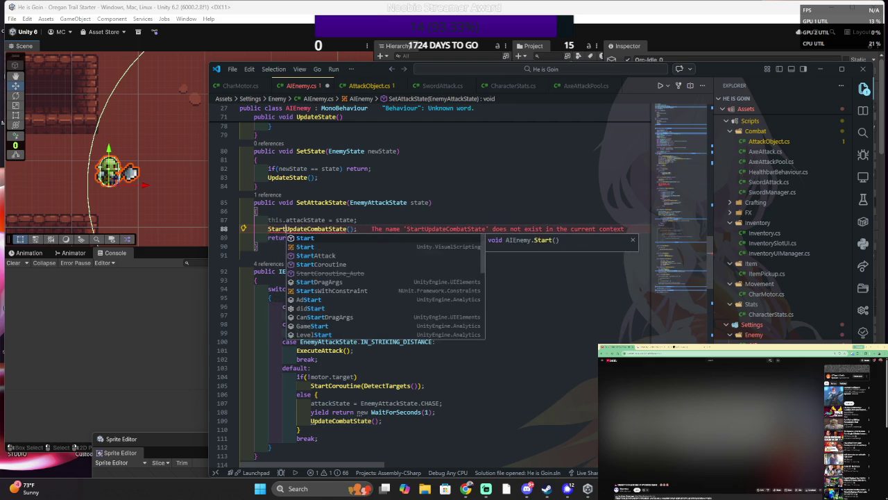
key("Tab")
left_click(385, 228)
type("(")
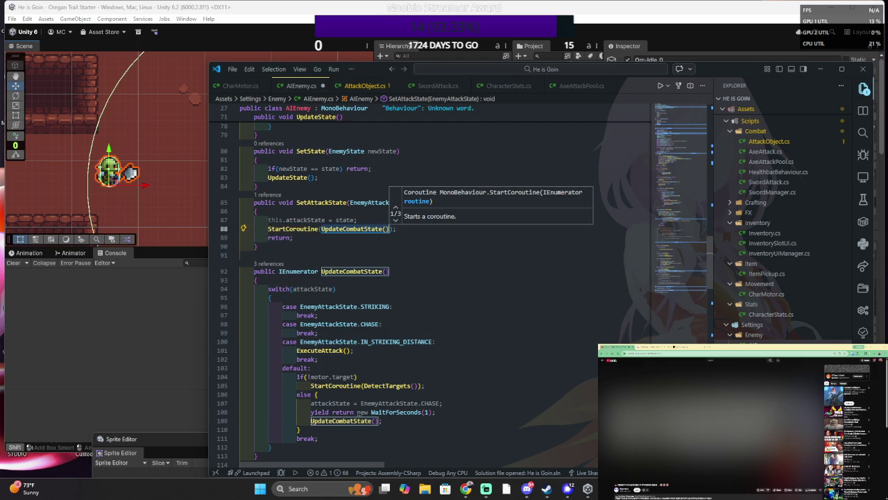
left_click(389, 270)
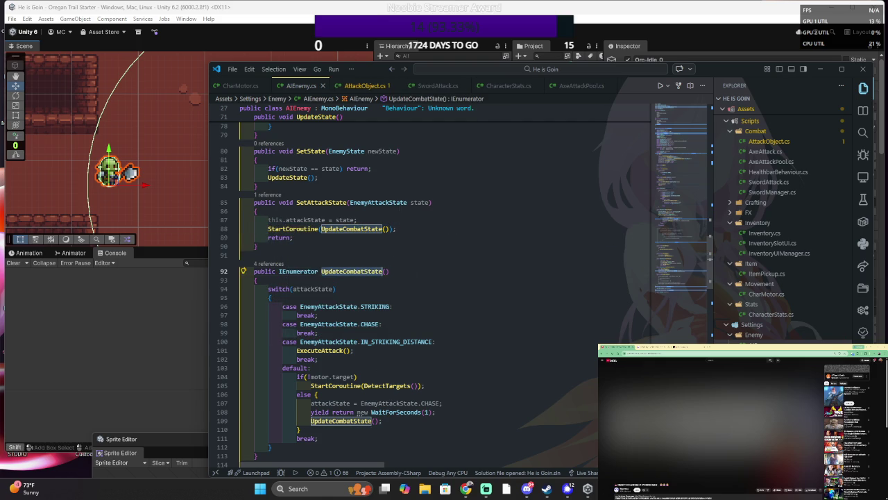
key("ctrl+shift+f")
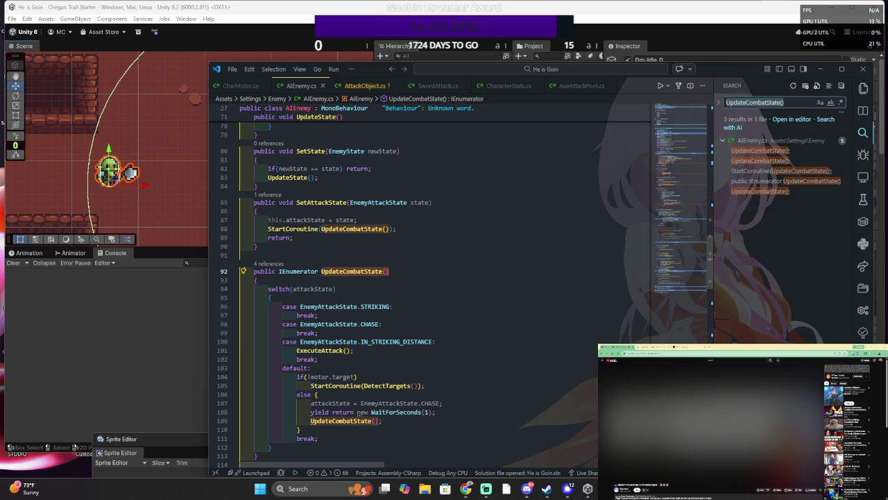
- Set StartCoroutine(UpdateCombatState()); as the replacement and preview the changes in AIEnemy.cs
left_click(266, 228)
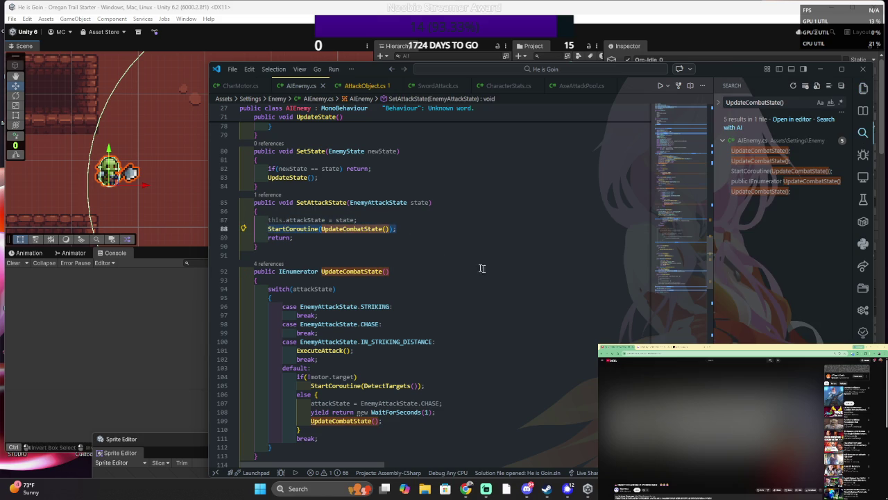
left_click(718, 102)
key("ctrl+v")
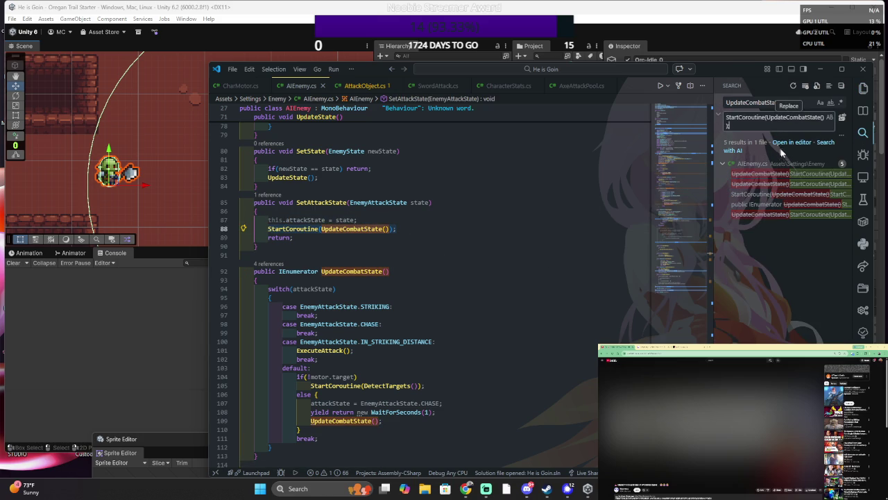
left_click(788, 185)
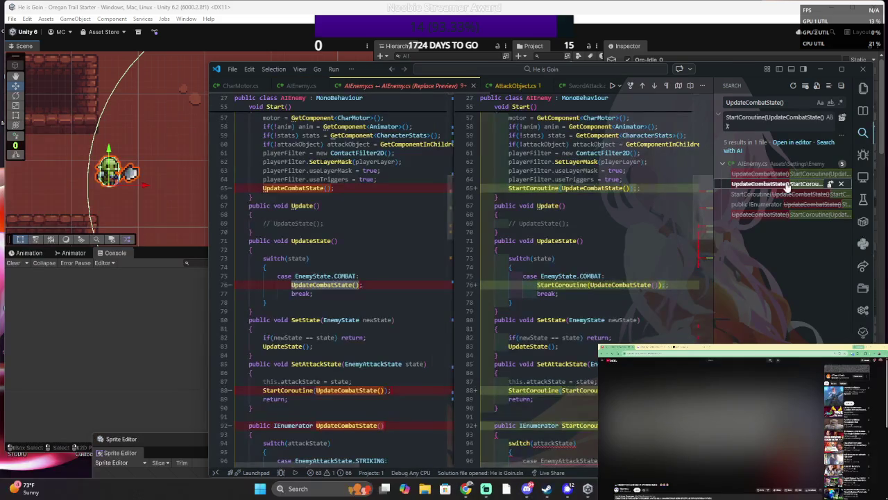
left_click(484, 196)
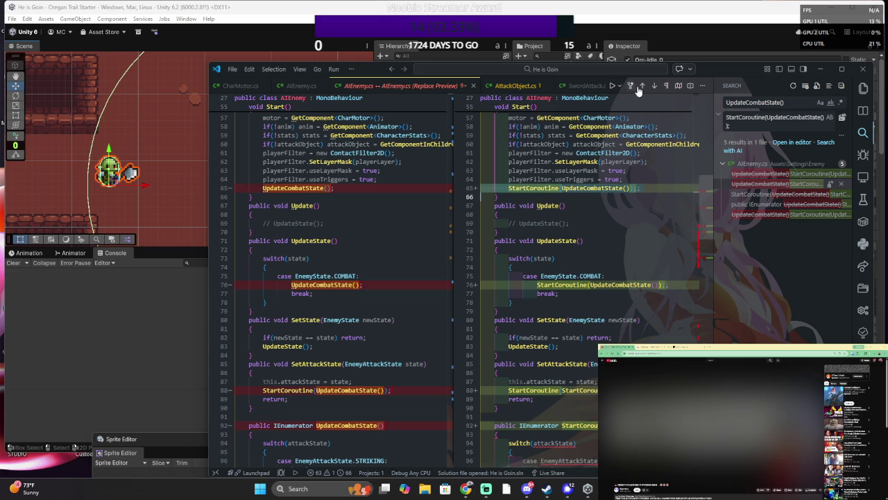
scroll(650, 111, "down", 10)
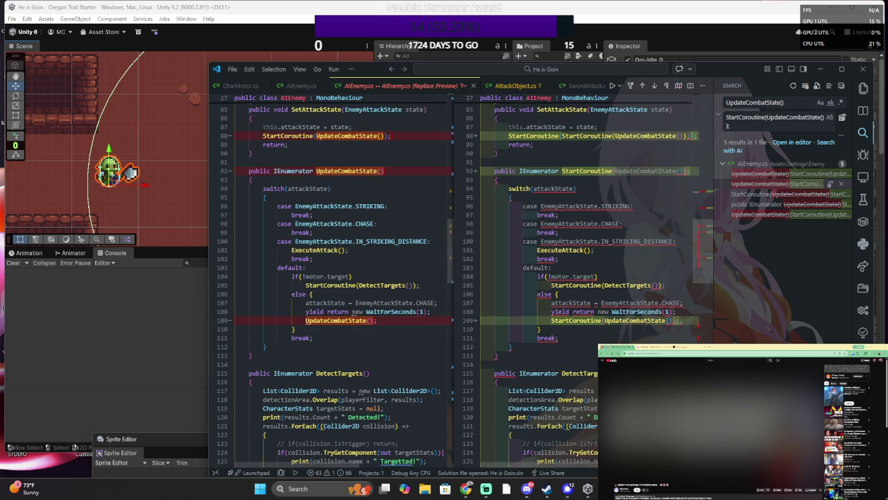
mouse_move(582, 241)
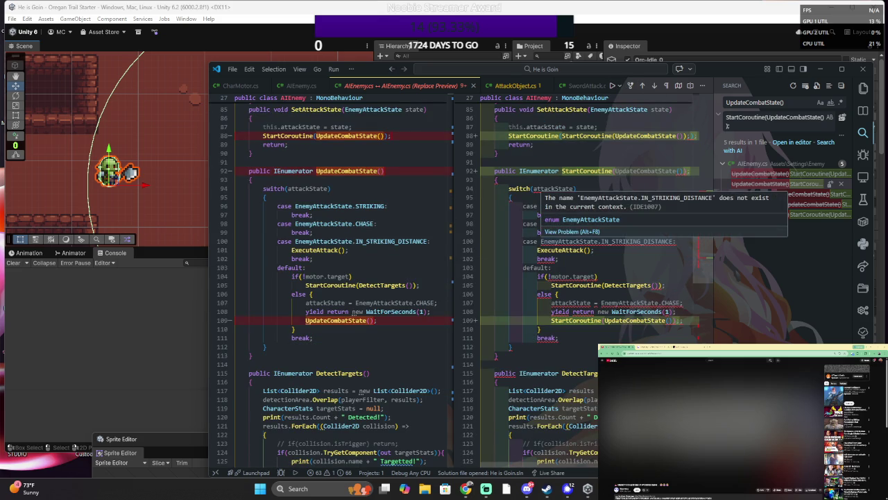
scroll(583, 241, "down", 6)
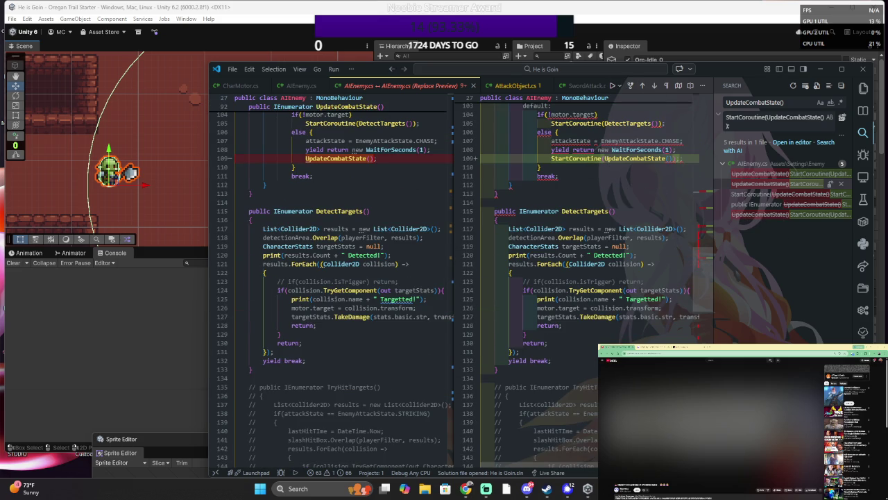
scroll(583, 240, "up", 4)
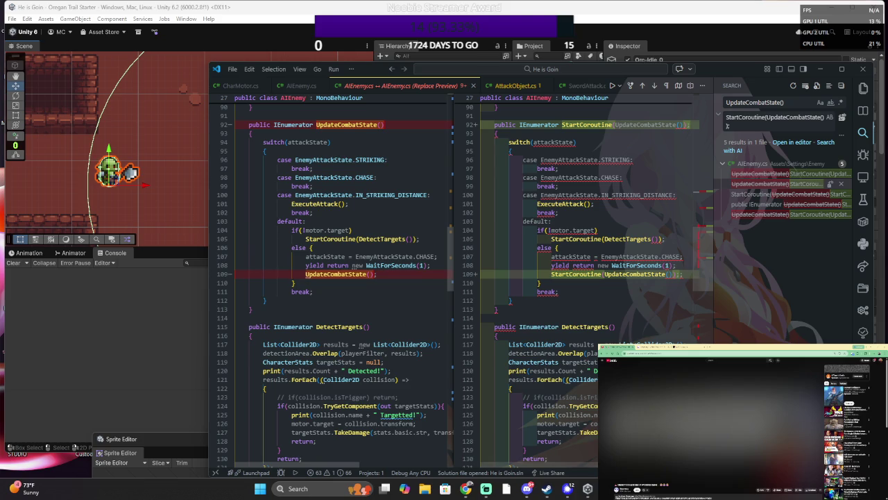
left_click(336, 274)
type("StartCoroutine(UpdateCombatState())")
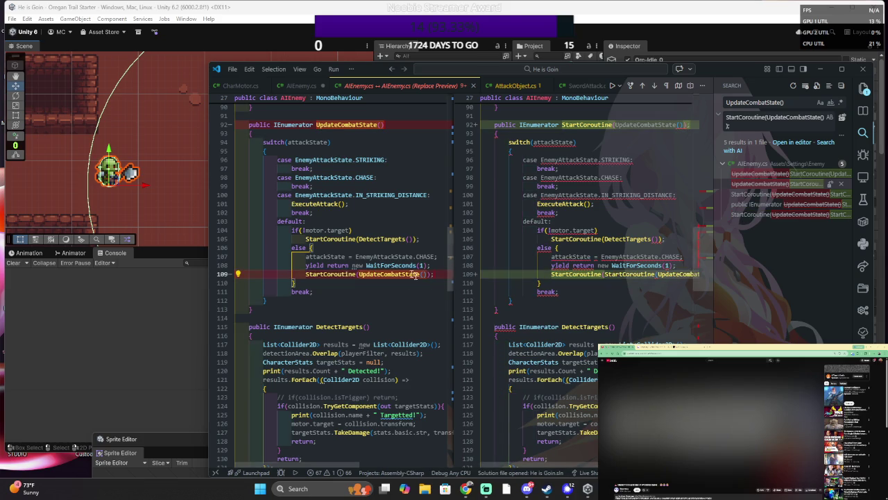
scroll(417, 275, "up", 6)
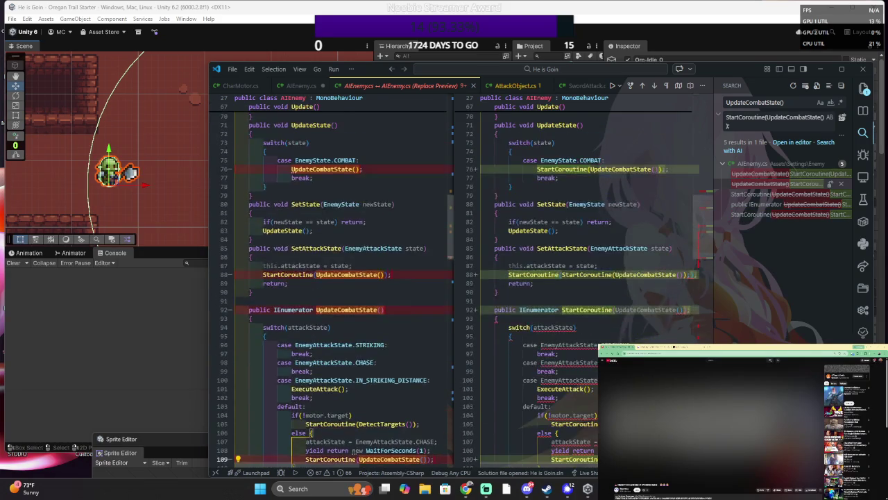
scroll(393, 219, "up", 2)
double_click(322, 215)
type("StartCoroutine(UpdateCombatState());")
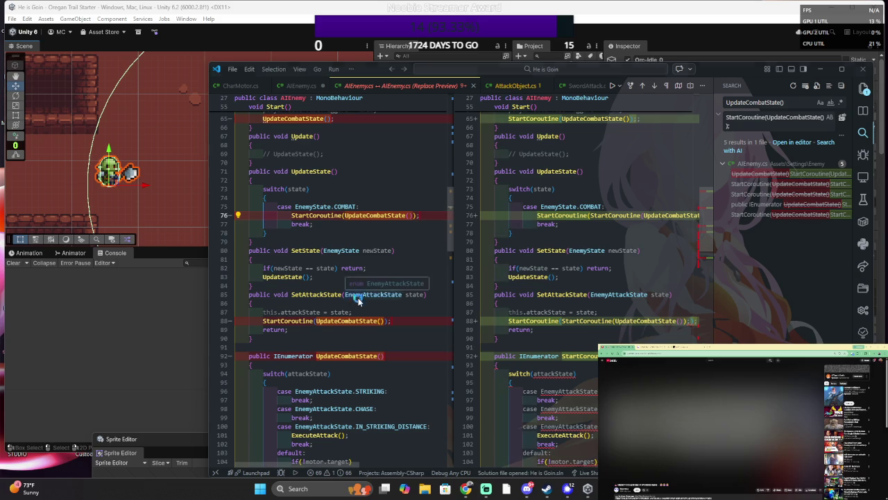
key("ctrl+s")
left_click(604, 294)
scroll(326, 249, "up", 3)
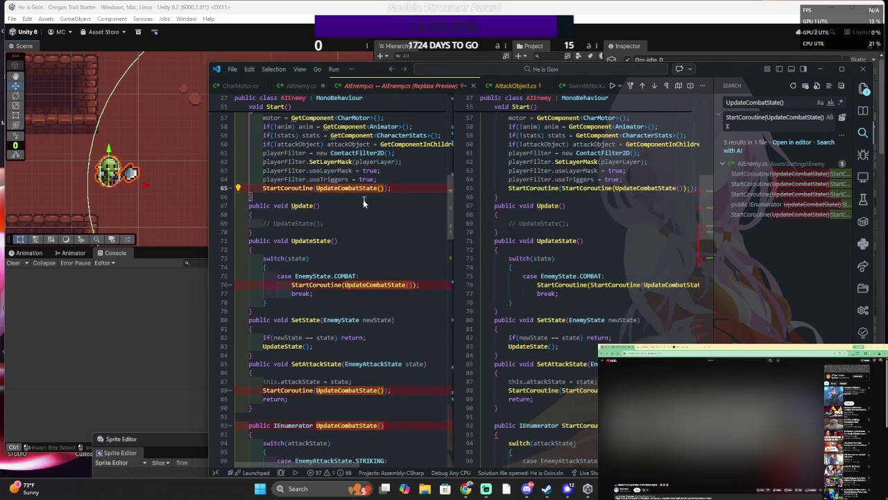
key("ctrl+s")
left_click(610, 294)
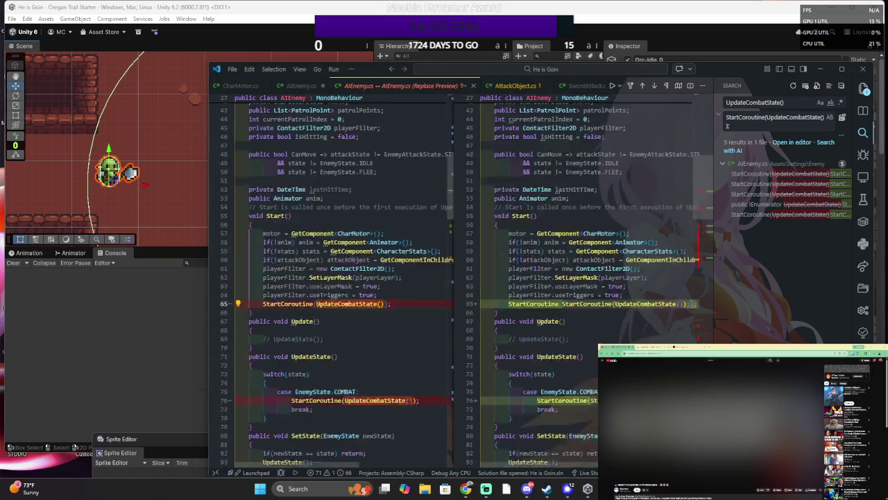
scroll(398, 177, "up", 12)
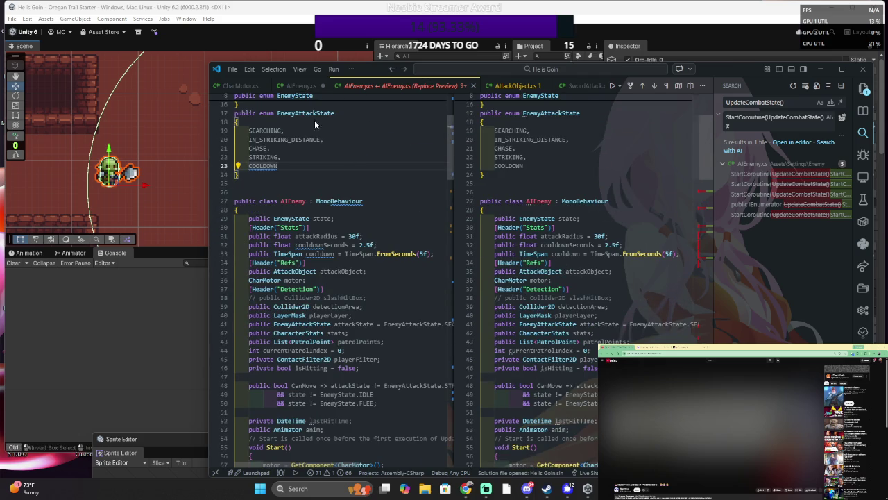
key("ctrl+s")
left_click(604, 290)
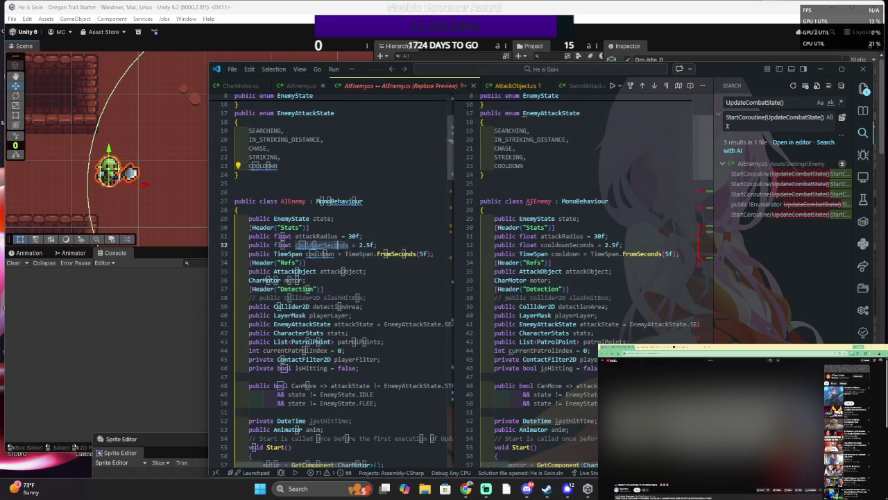
key("ctrl+a")
left_click(604, 286)
key("ctrl+a")
key("ctrl+v")
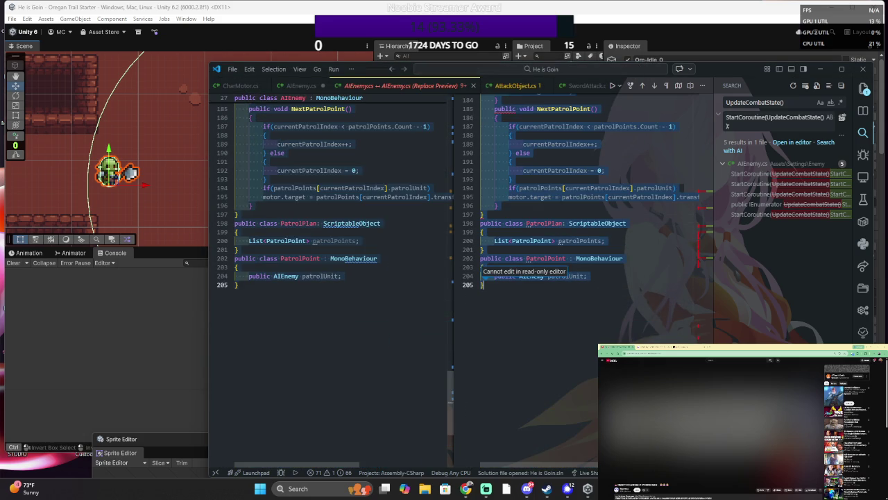
scroll(590, 220, "up", 20)
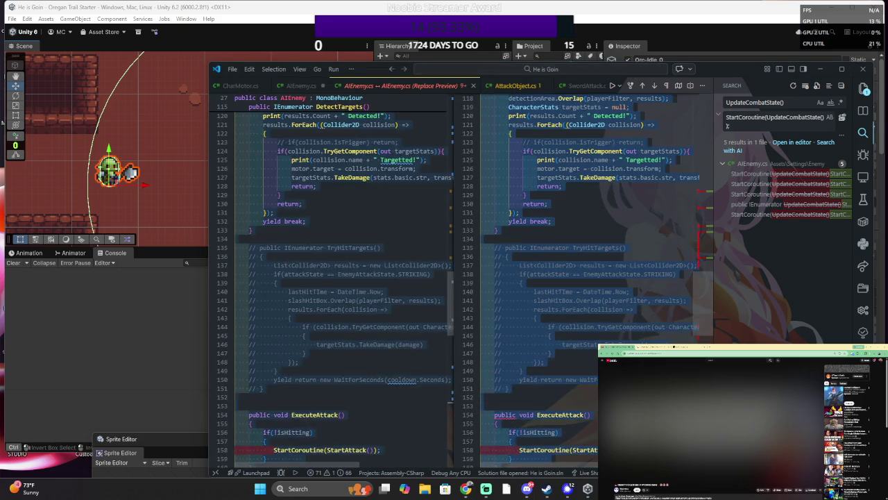
scroll(458, 265, "up", 20)
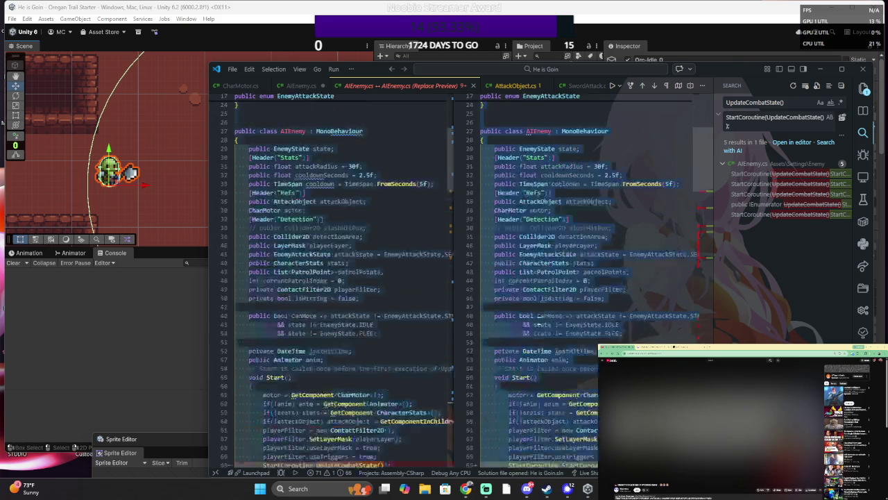
scroll(458, 265, "up", 3)
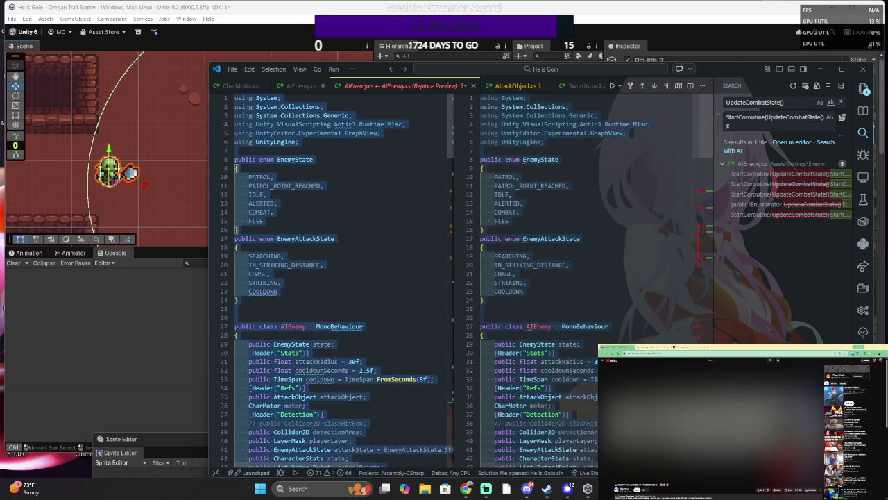
scroll(458, 277, "down", 20)
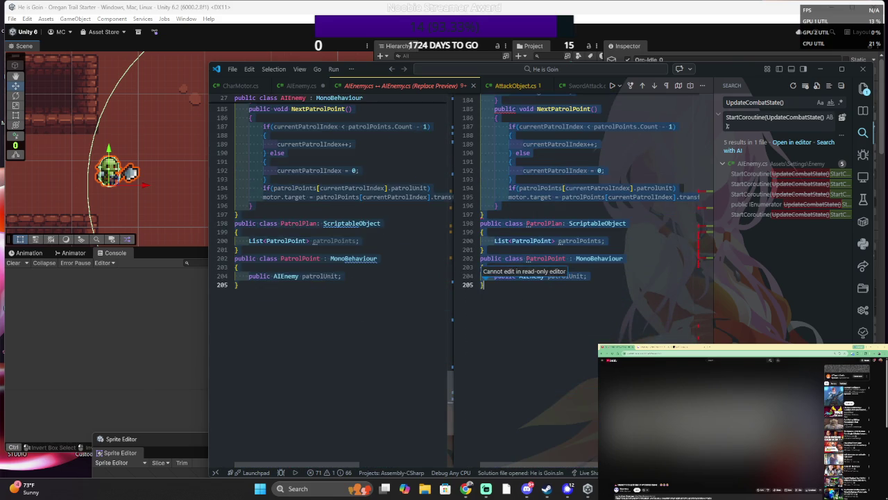
scroll(458, 277, "up", 4)
scroll(458, 278, "up", 20)
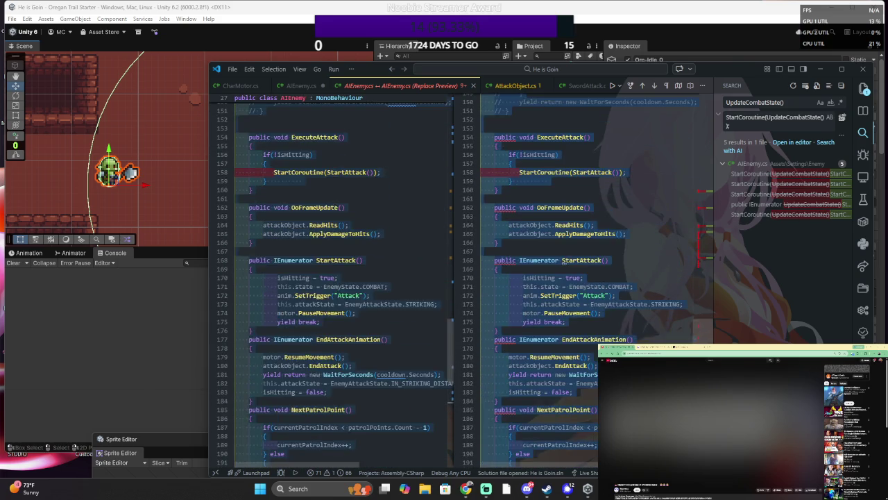
scroll(458, 277, "up", 20)
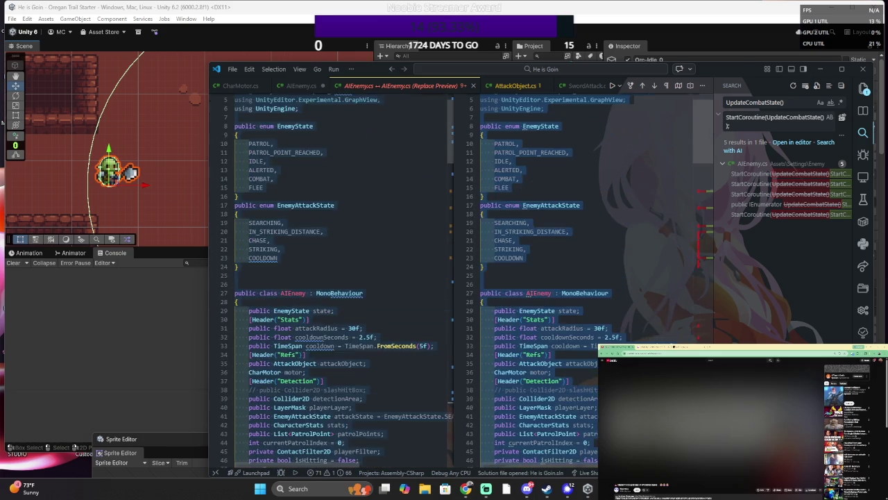
scroll(476, 144, "down", 8)
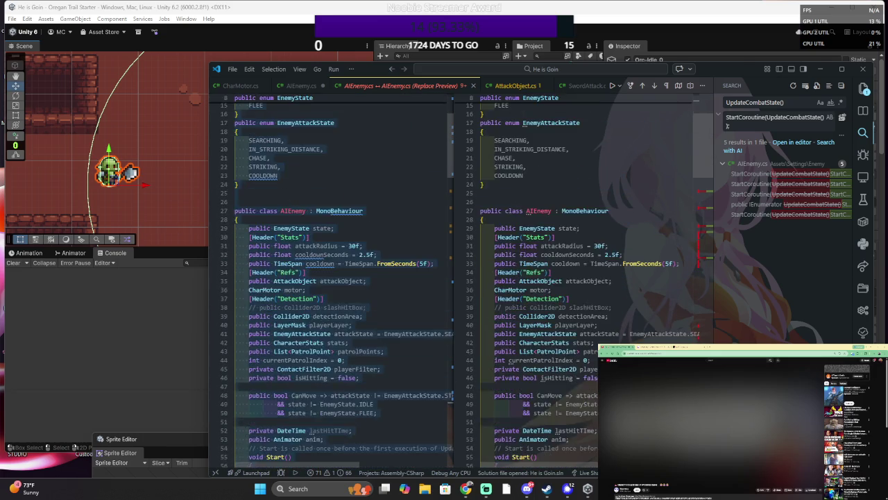
scroll(477, 144, "up", 3)
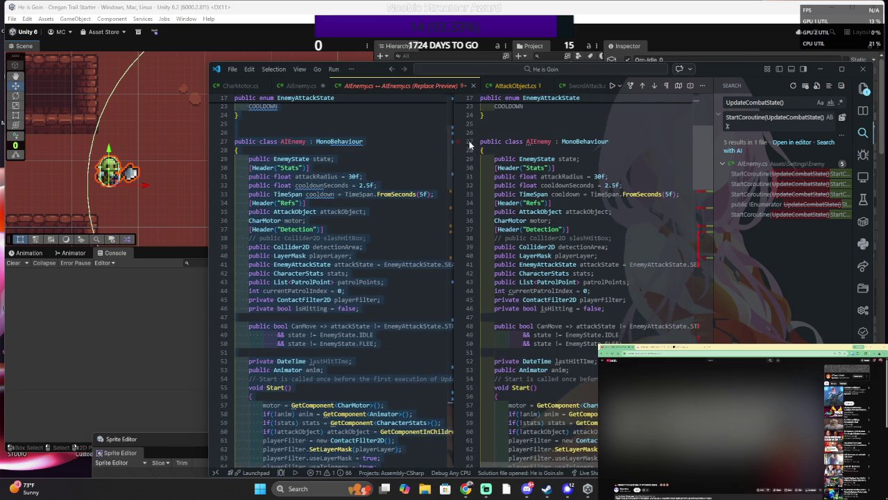
left_click(469, 143)
scroll(344, 278, "down", 20)
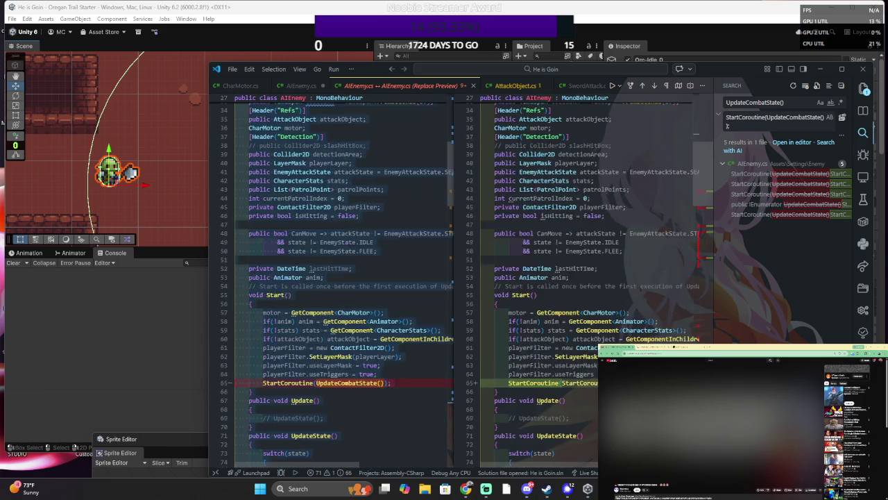
scroll(344, 277, "down", 3)
scroll(344, 277, "up", 8)
scroll(344, 277, "up", 7)
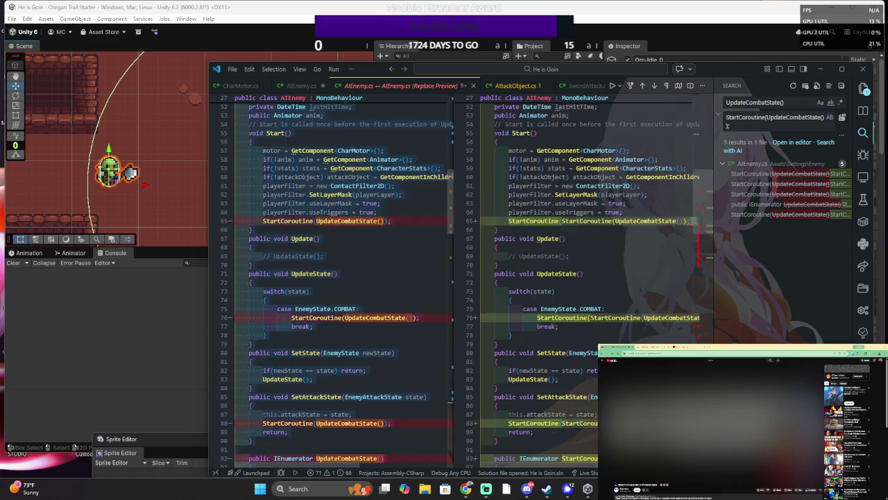
scroll(697, 271, "down", 1)
scroll(696, 272, "right", 3)
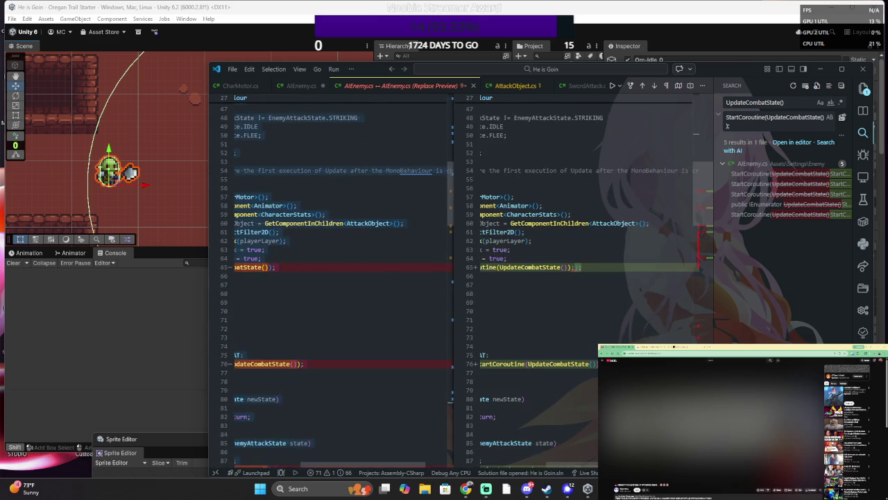
key("BackSpace")
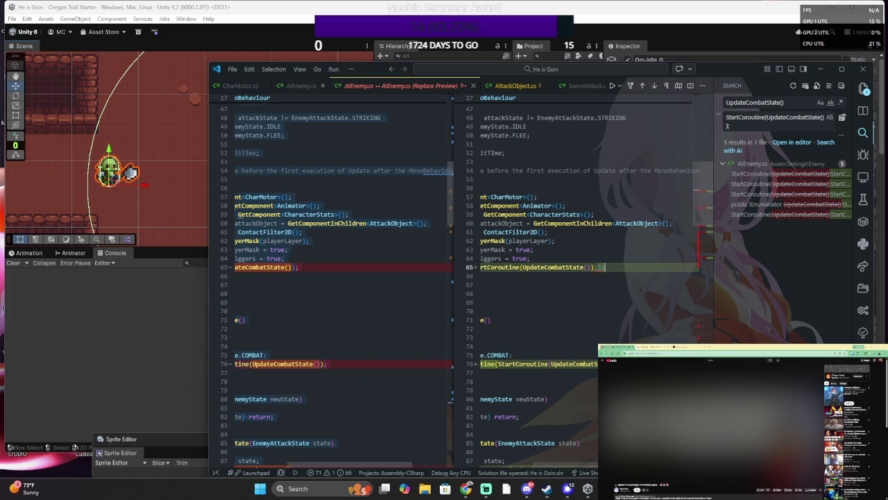
scroll(502, 323, "down", 4)
scroll(503, 323, "left", 3)
left_click(557, 227)
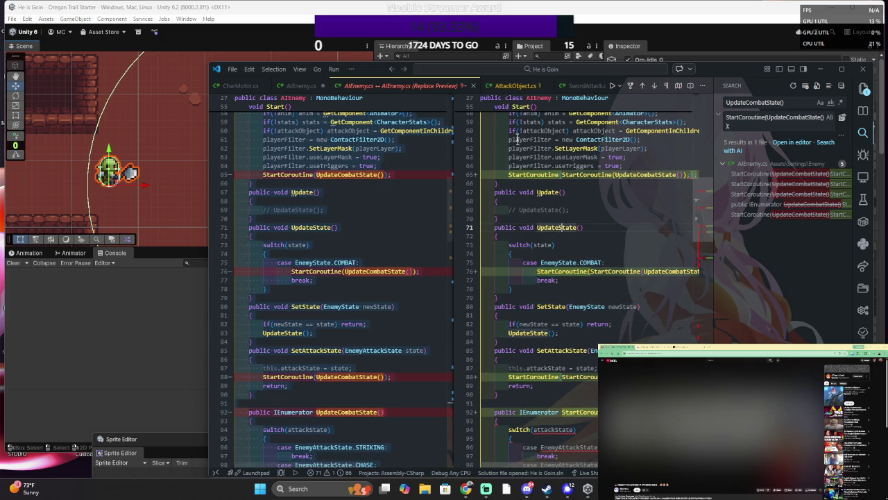
left_click(509, 89)
- Paste the copied AIEnemy code into AttackObject.cs
scroll(416, 277, "up", 6)
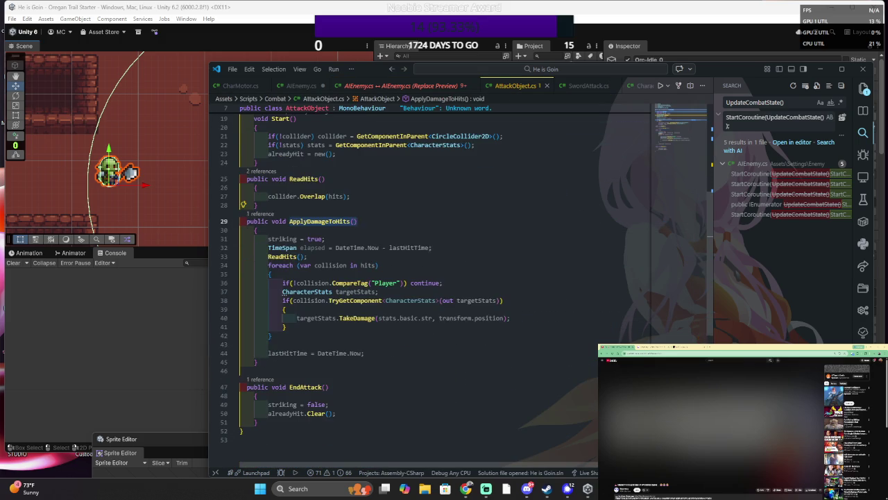
scroll(444, 278, "down", 5)
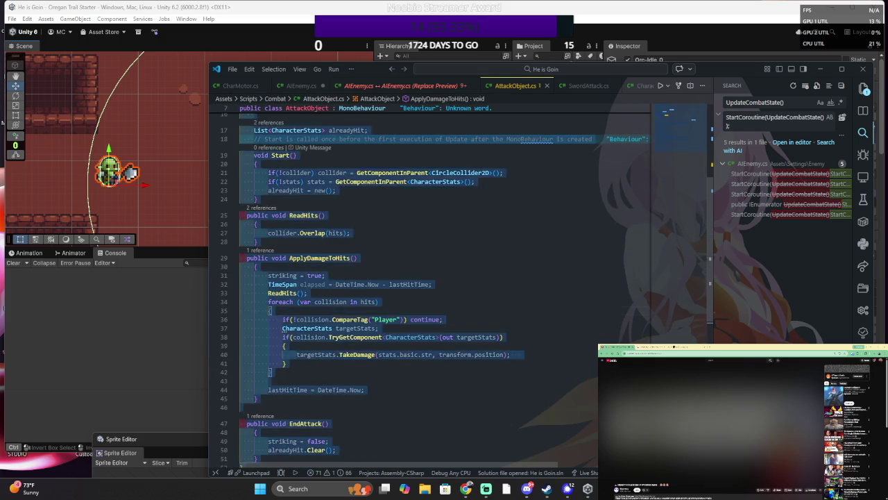
key("ctrl+v")
- Correct the end of line 65 to ');' and save AttackObject.cs
scroll(444, 277, "up", 20)
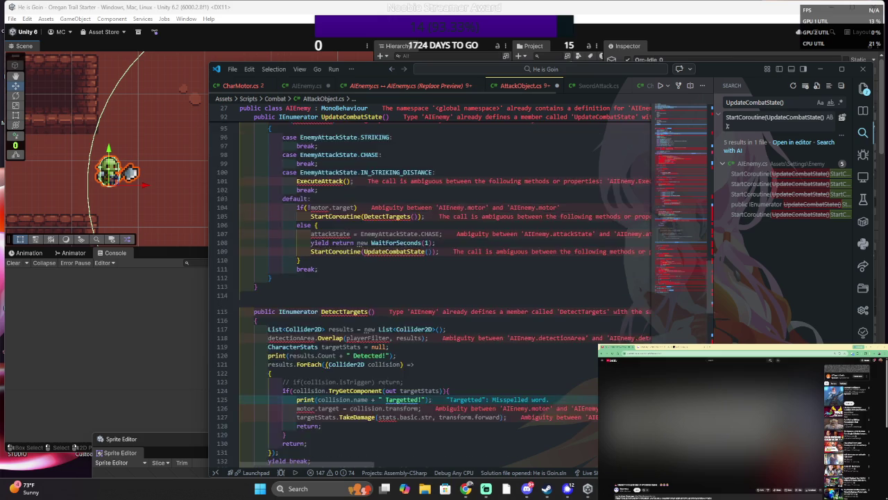
scroll(444, 277, "up", 20)
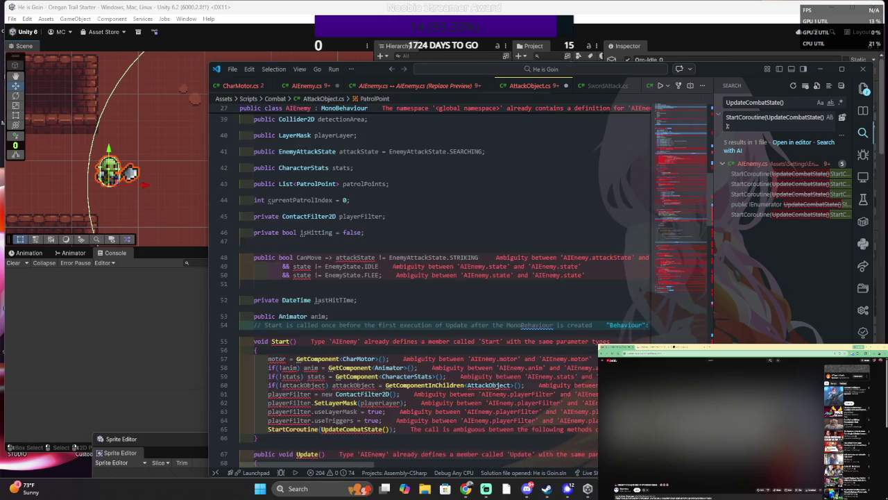
scroll(523, 319, "up", 3)
scroll(524, 319, "down", 15)
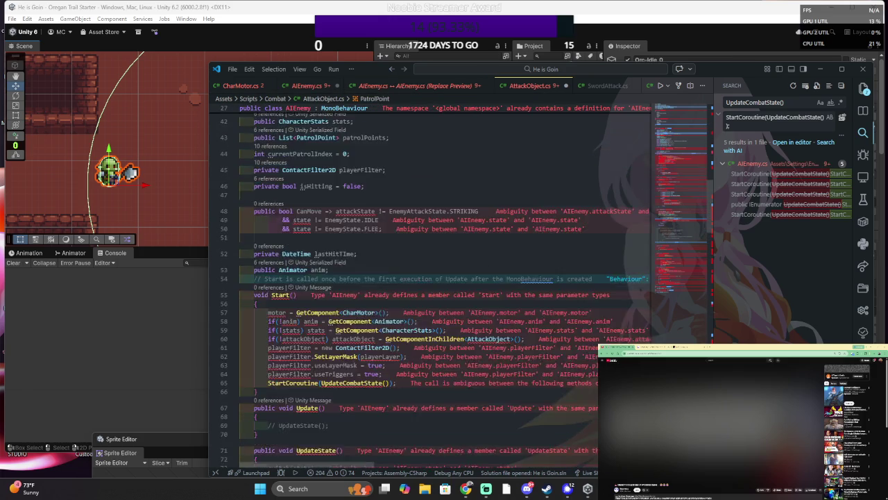
key("BackSpace")
key("BackSpace")
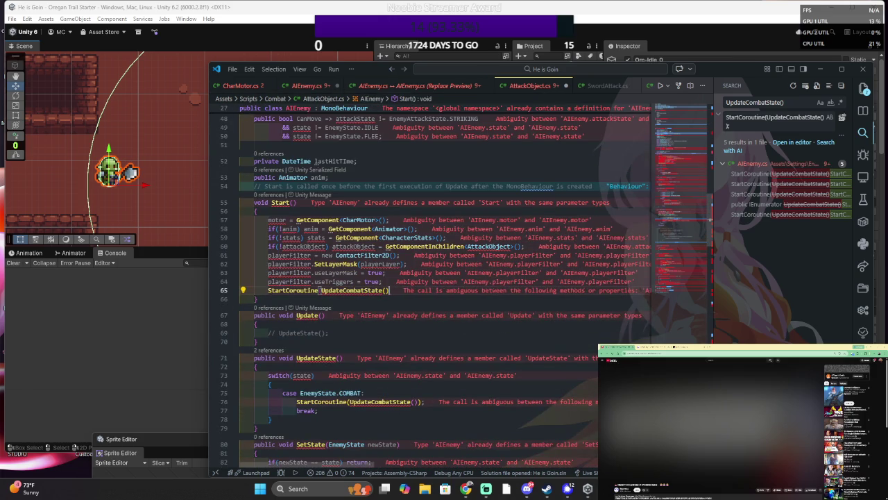
type(");")
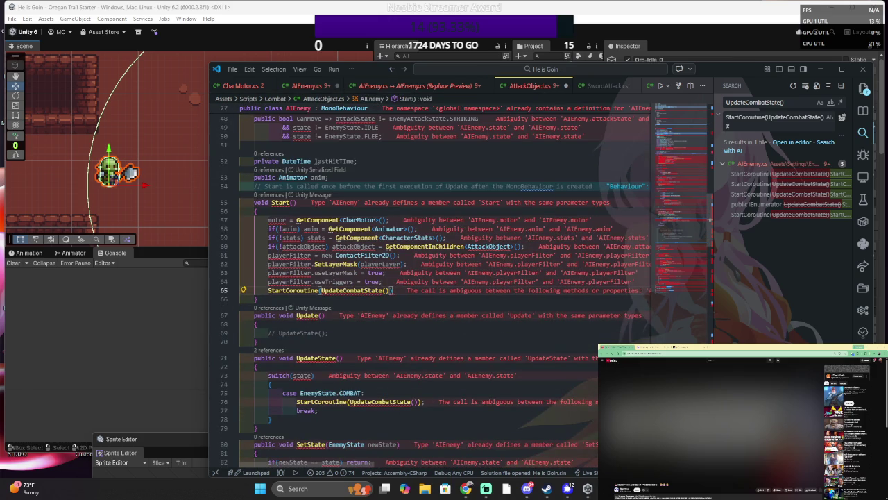
key("ctrl+s")
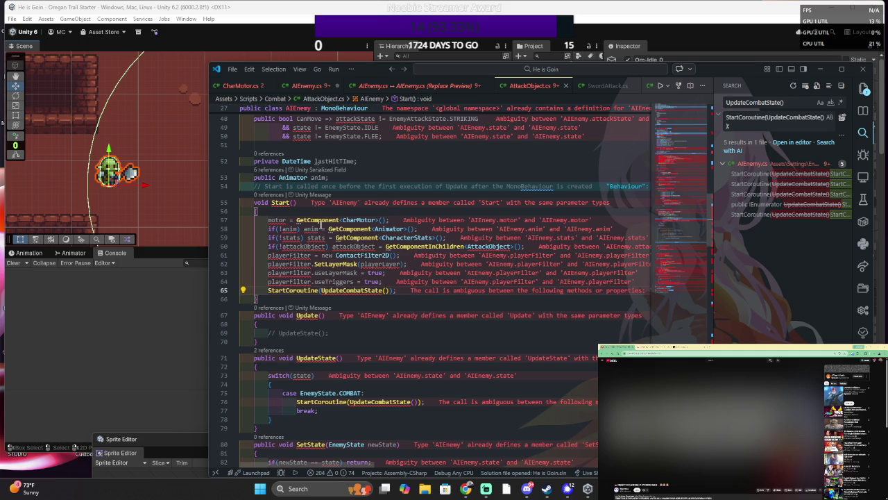
- Inspect the CanMove property's EnemyState reference and the suggested fixes for the AttackObject error
scroll(361, 236, "up", 5)
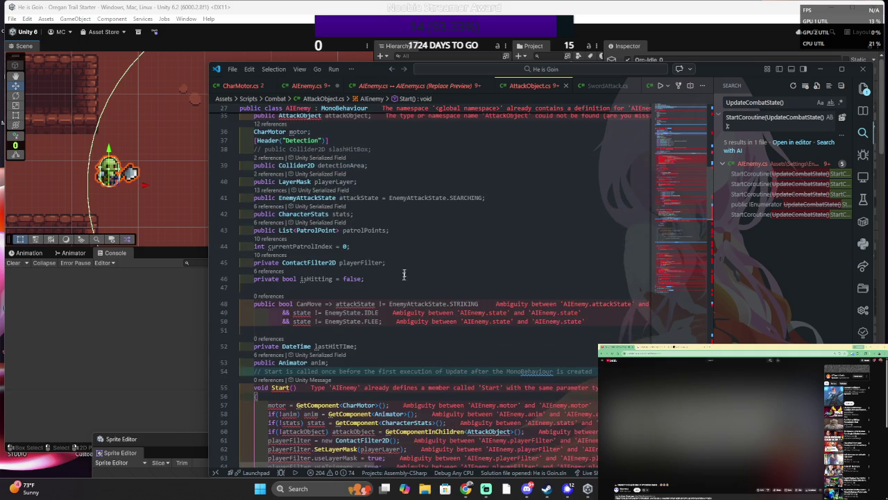
left_click(382, 321)
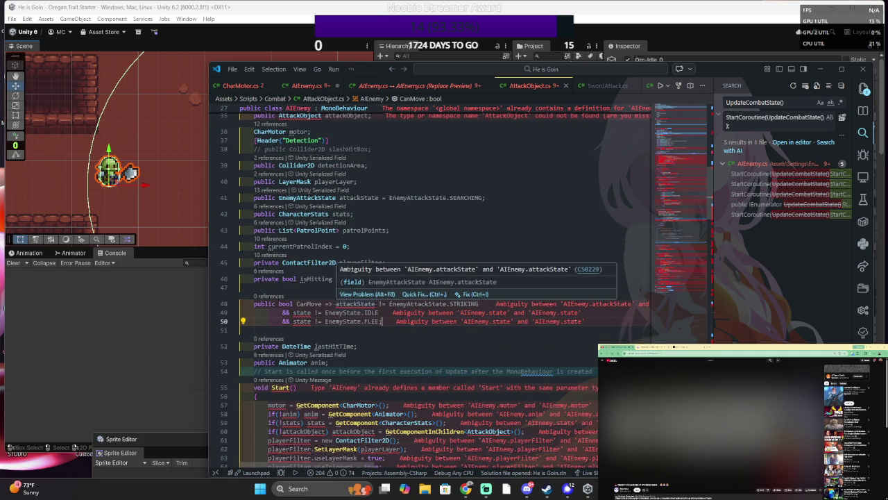
left_click(240, 329)
left_click(355, 312)
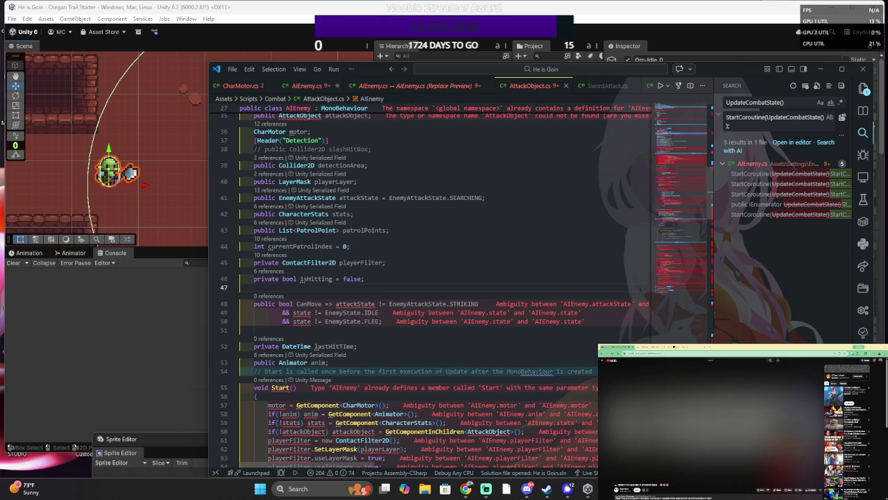
scroll(380, 287, "up", 2)
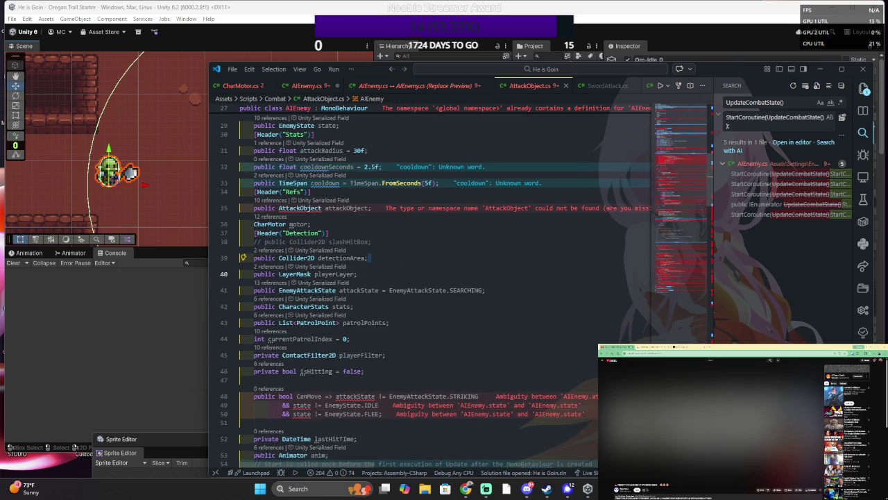
scroll(403, 267, "up", 2)
mouse_move(302, 276)
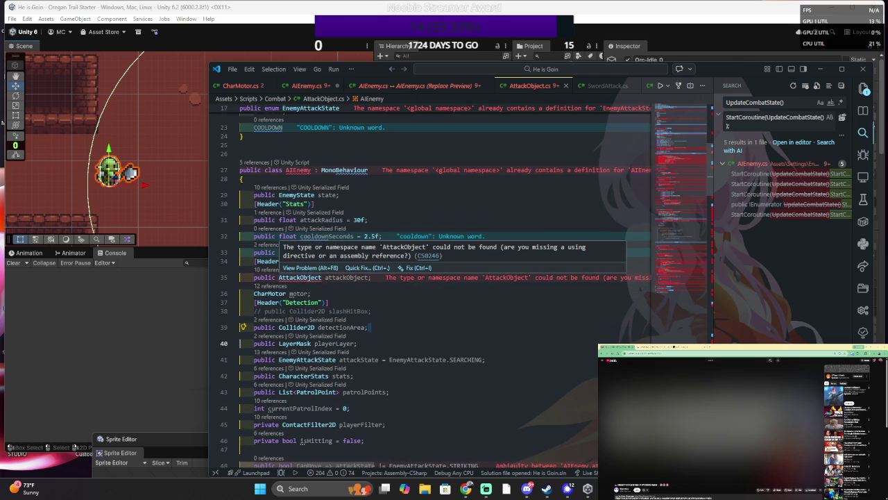
left_click(366, 269)
- Select the unused Antlr3 and GraphView using lines at the top for removal
scroll(353, 309, "up", 3)
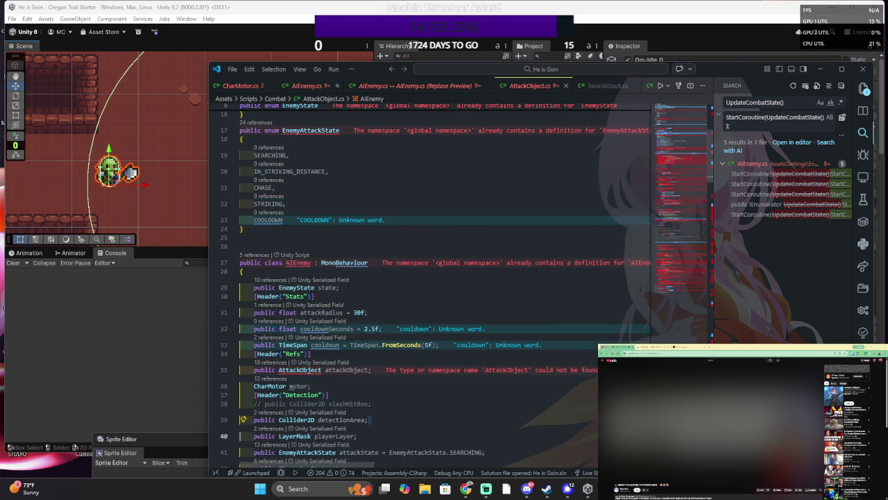
scroll(381, 163, "up", 5)
key("shift+Up")
key("shift+Up")
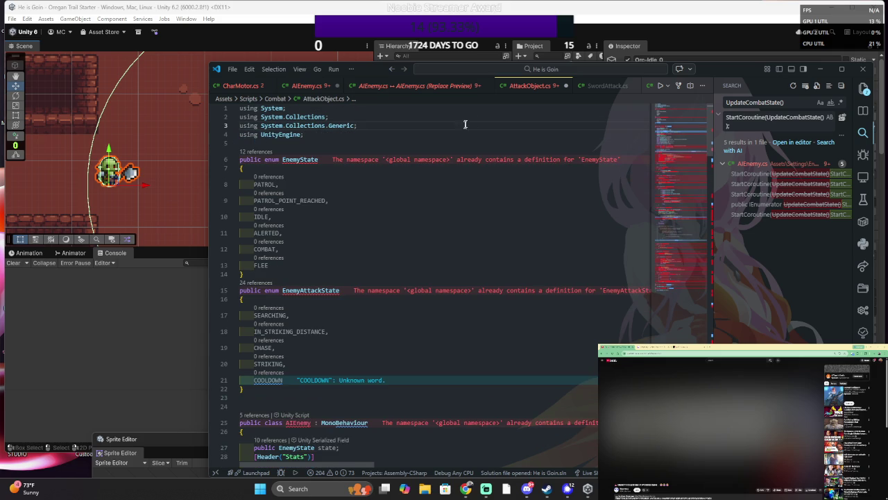
scroll(466, 123, "down", 10)
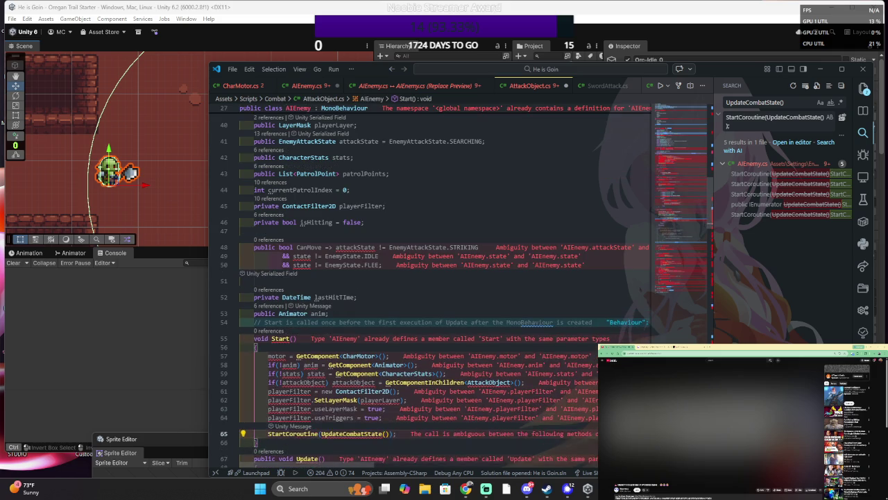
scroll(444, 277, "down", 5)
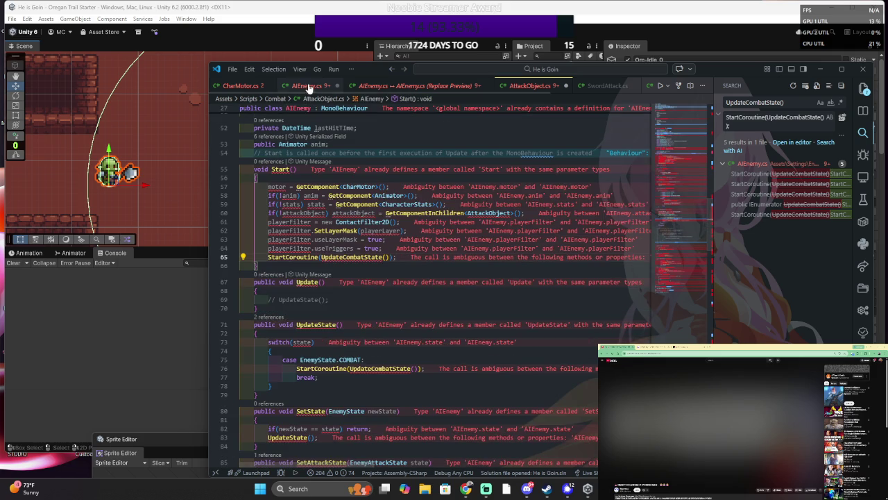
- Inspect the attackState reference in CanMove and jump to the currentPatrolIndex declaration
scroll(444, 277, "down", 5)
scroll(454, 229, "down", 15)
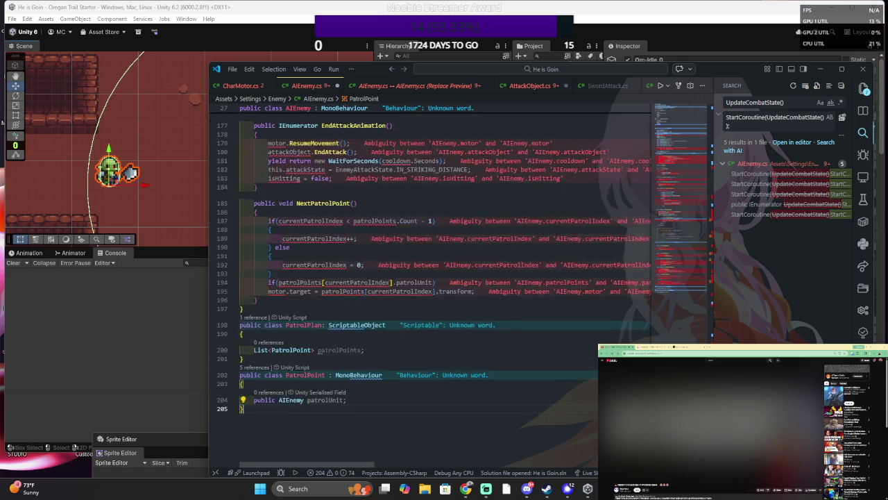
mouse_move(669, 166)
left_mouse_down()
mouse_move(676, 197)
mouse_move(665, 123)
mouse_move(667, 166)
left_mouse_up()
left_click(355, 208)
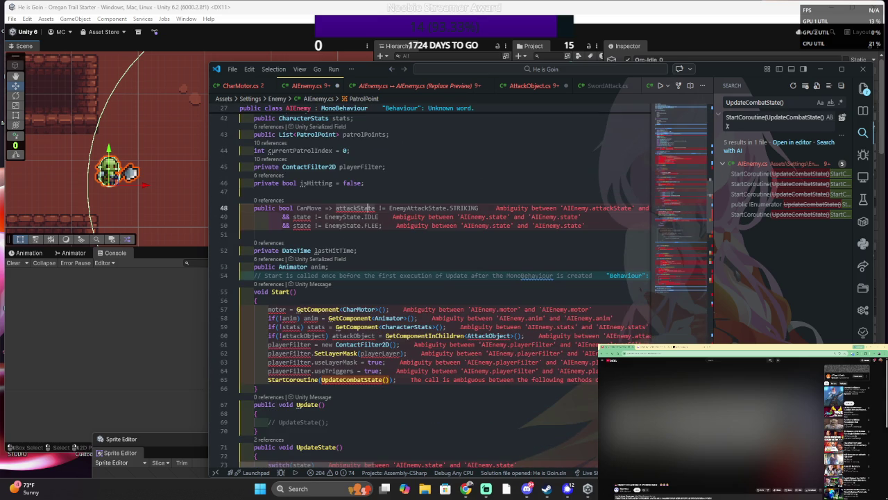
scroll(417, 278, "up", 10)
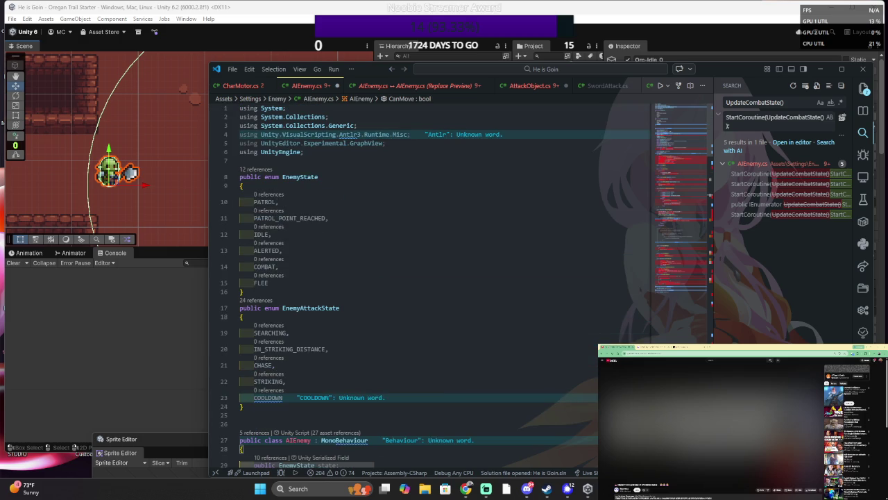
scroll(416, 277, "down", 20)
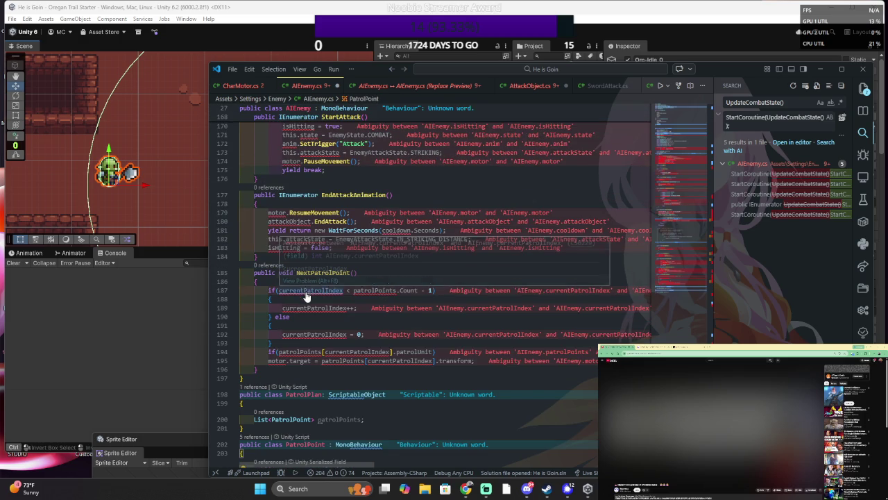
key("F12")
- Check the state field and the AttackObject Quick Fix, then switch to AttackObject.cs
scroll(394, 193, "down", 3)
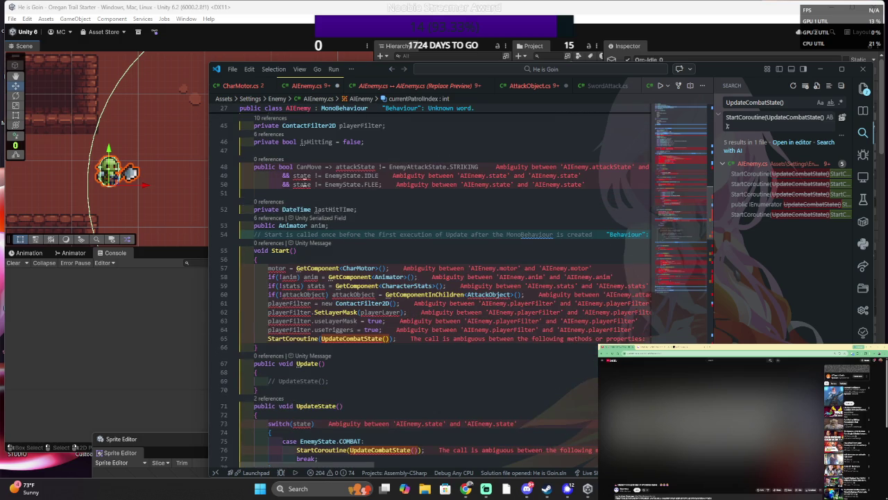
left_click(300, 184, "ctrl")
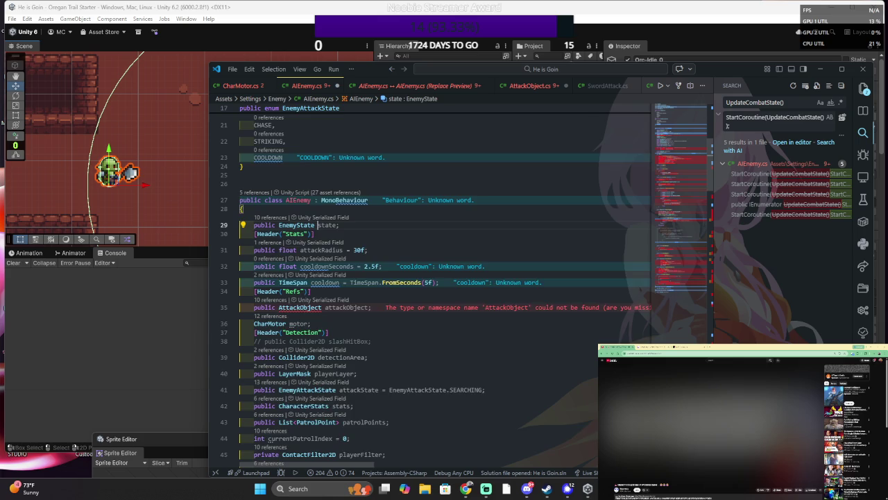
scroll(344, 170, "down", 3)
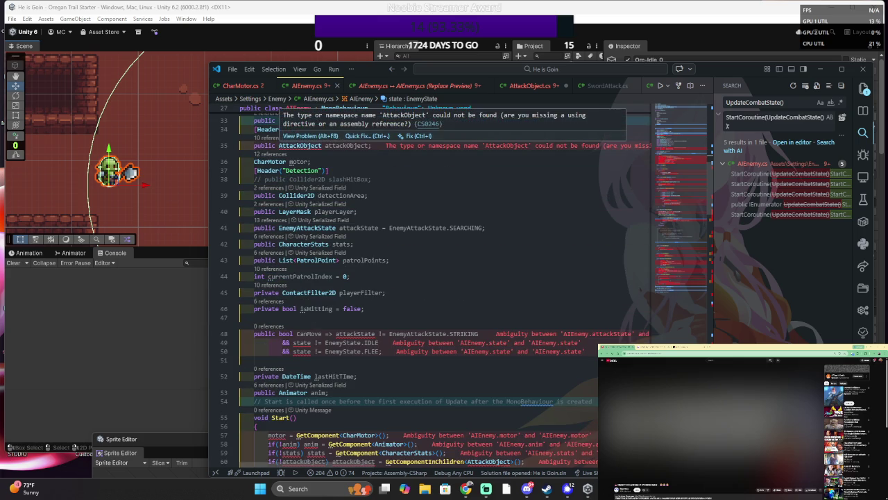
left_click(353, 143)
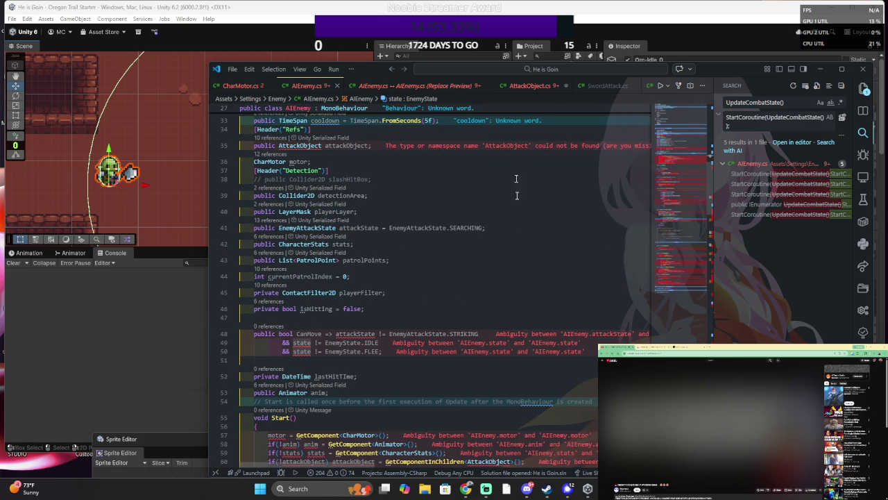
left_click(523, 85)
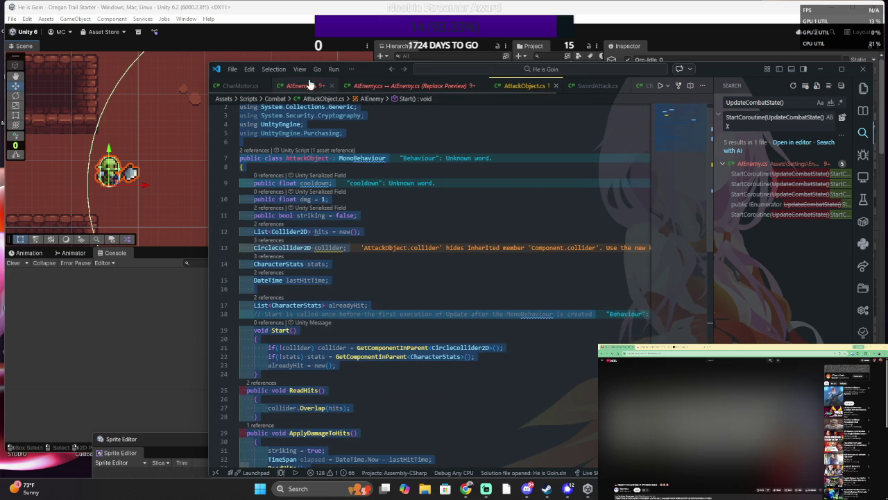
- Look over CharMotor.cs and the top of AIEnemy.cs, then switch to the Unity editor
left_click(240, 85)
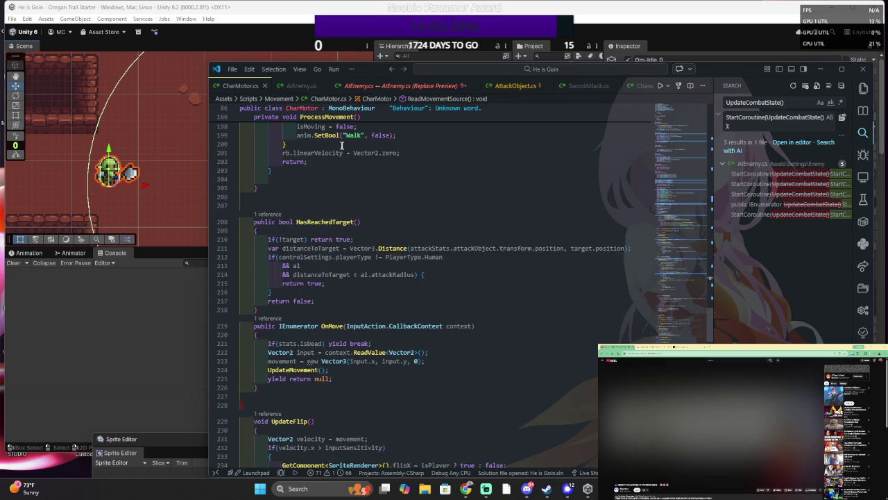
left_click(300, 85)
scroll(415, 204, "up", 10)
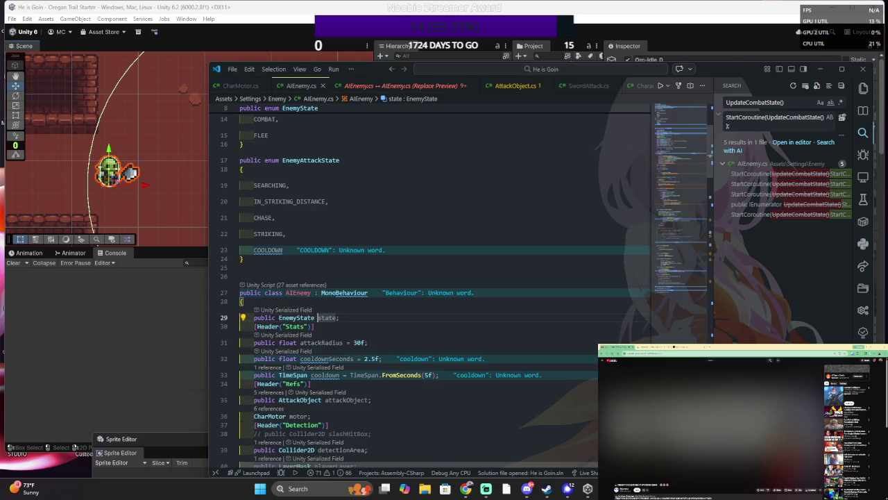
key("alt+Tab")
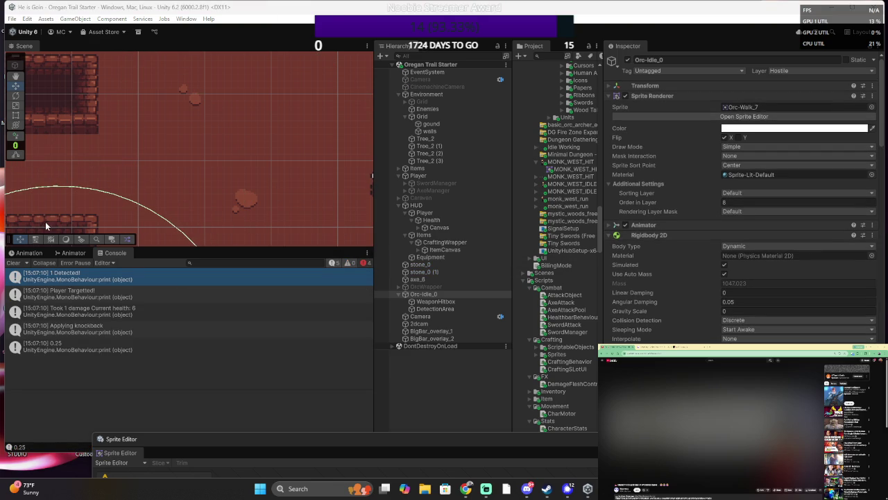
- Read the damage and Applying knockback stack traces, open the knockback line, and select Player Targeted!
left_click(147, 316)
left_click(141, 330)
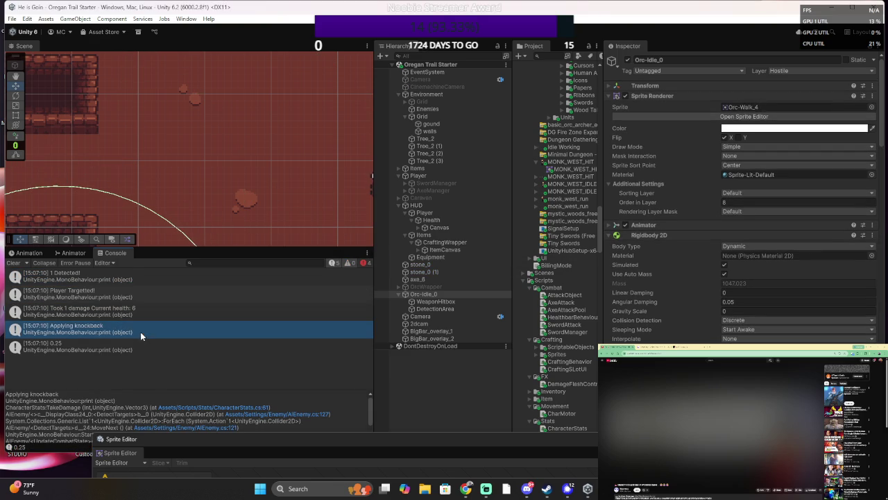
double_click(125, 333)
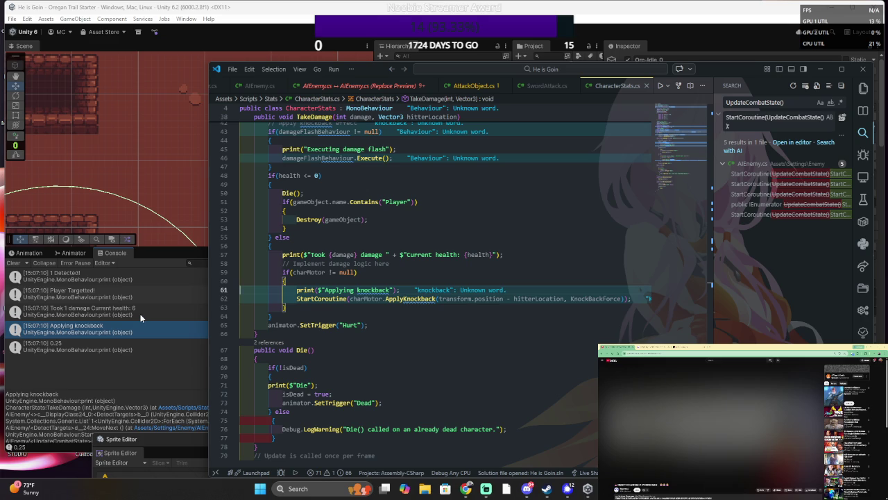
left_click(142, 294)
- Open the Player Targeted! log's code in DetectTargets and inspect the collision parameters near lines 125-126
double_click(143, 293)
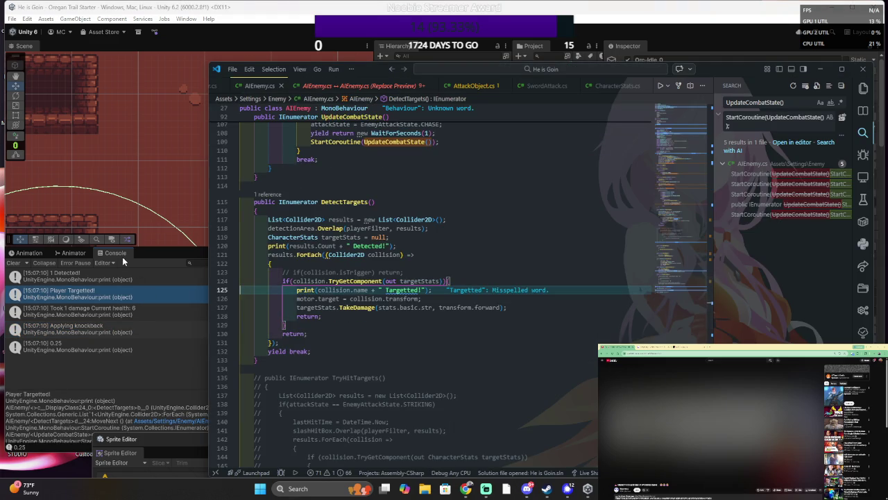
left_click(326, 290)
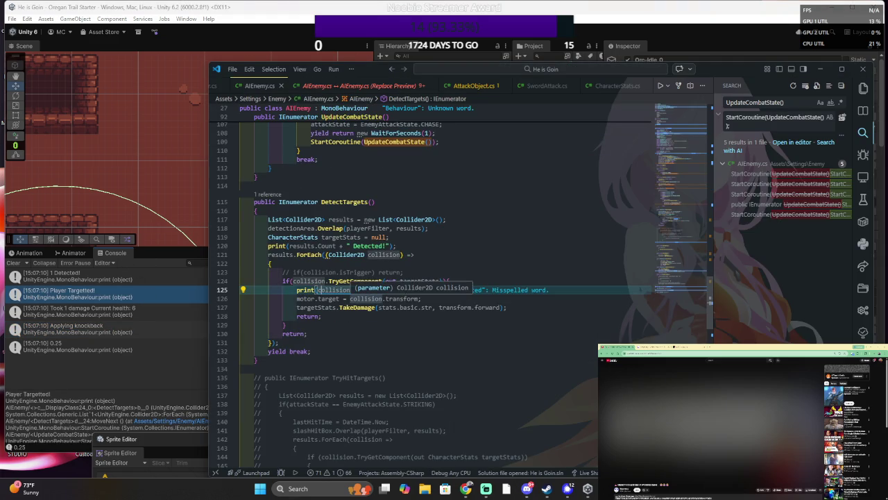
left_click(422, 298)
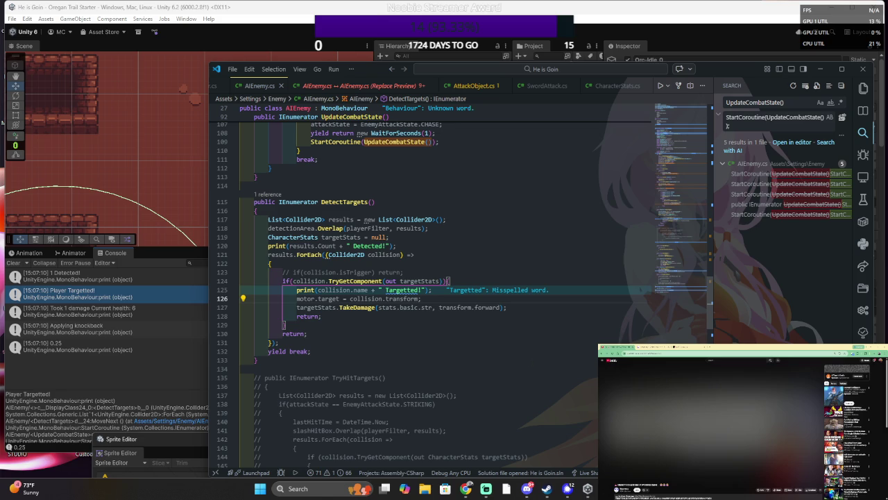
scroll(464, 295, "up", 2)
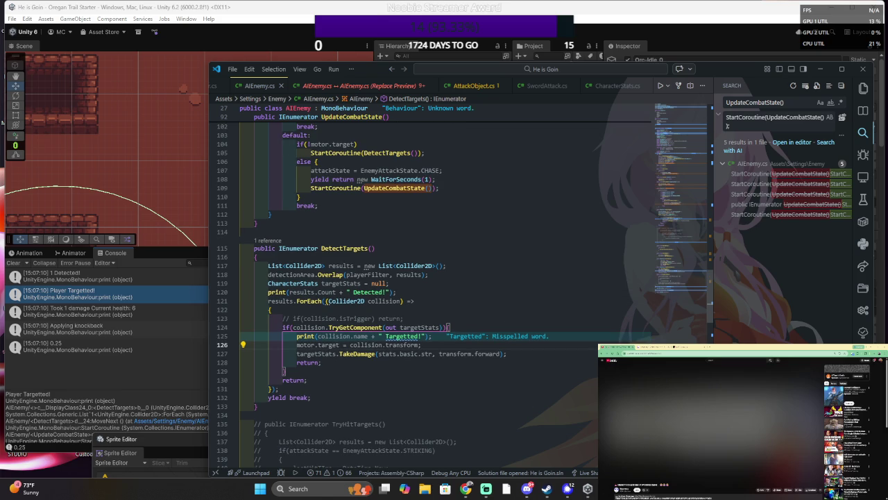
- Delete detectionArea from the Overlap call on line 118
double_click(292, 274)
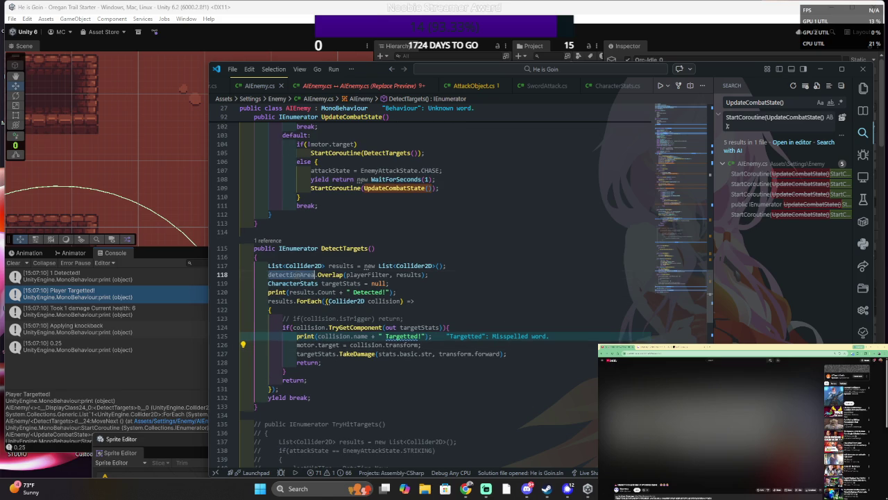
type("weapons")
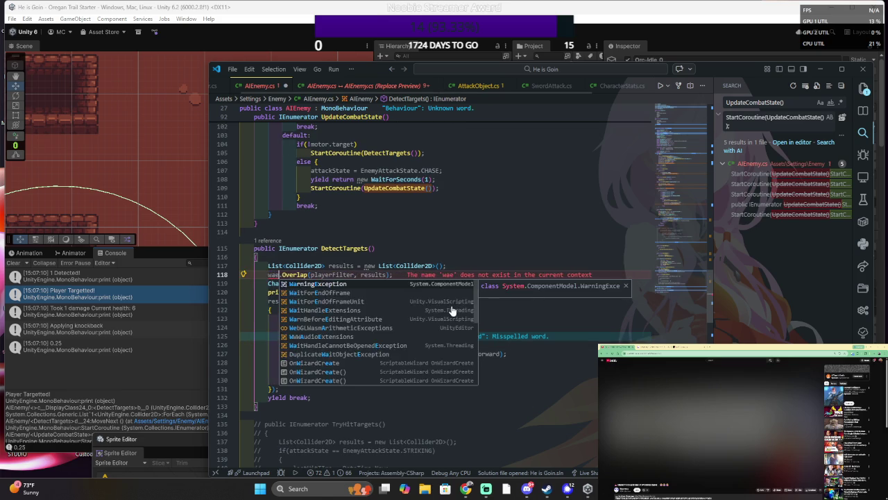
key("BackSpace")
key("BackSpace")
key("BackSpace")
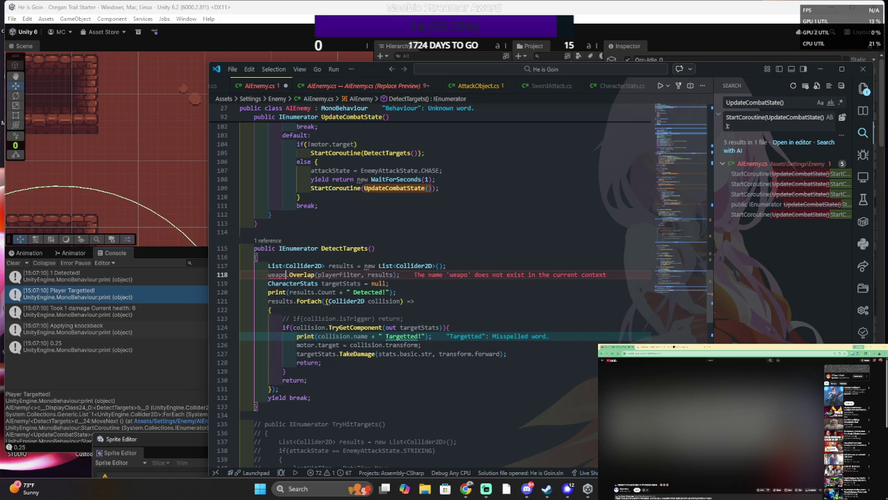
type("hi")
key("BackSpace")
key("BackSpace")
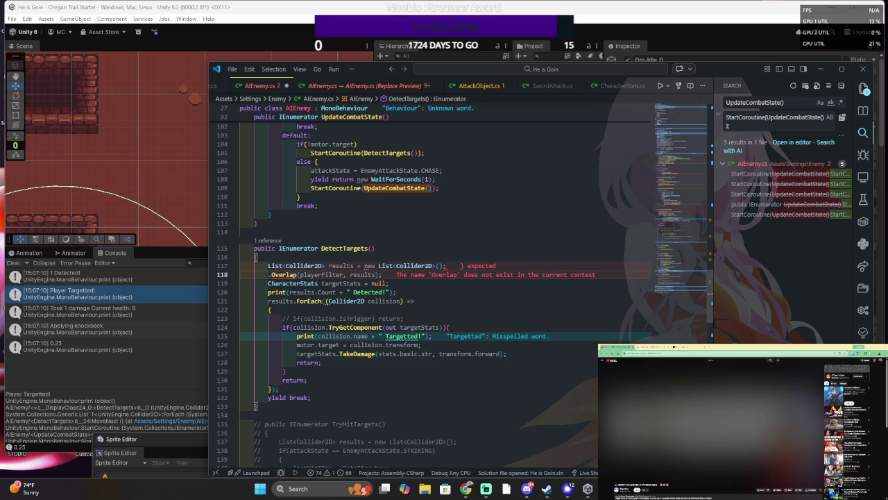
scroll(444, 291, "up", 7)
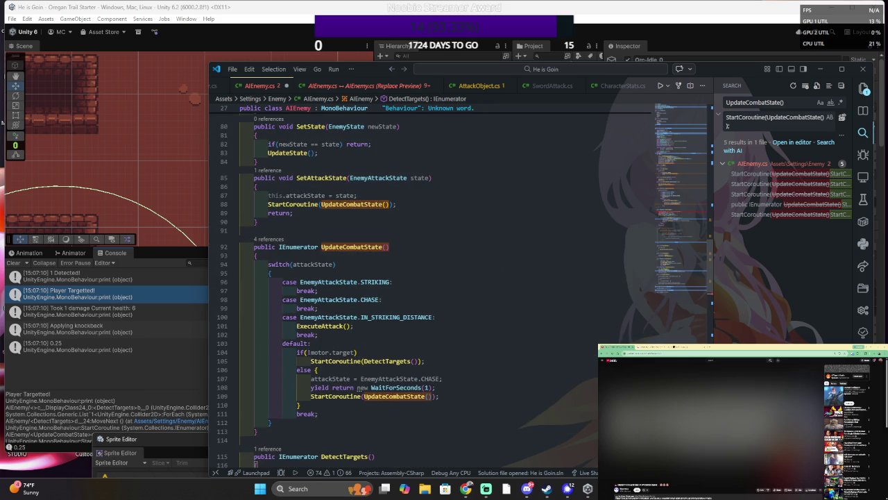
- Select the whole DetectTargets coroutine and delete it from AIEnemy.cs
scroll(444, 278, "up", 2)
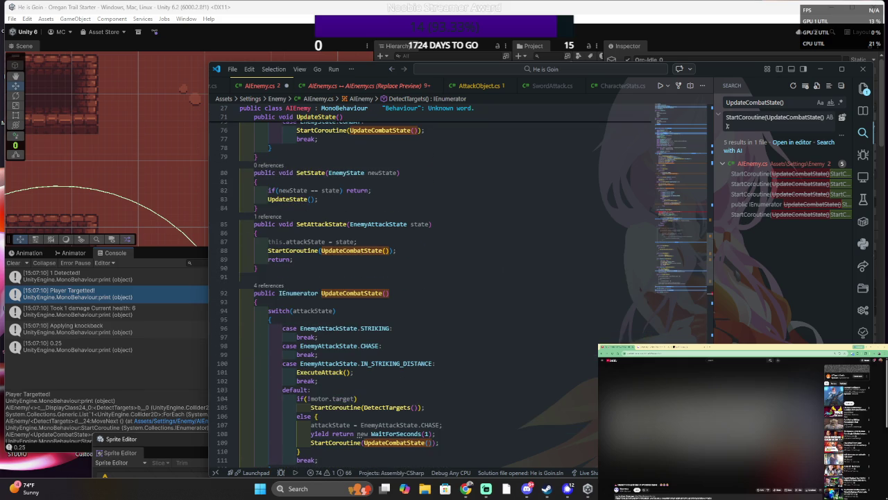
scroll(444, 291, "up", 3)
scroll(444, 291, "up", 5)
scroll(444, 278, "up", 3)
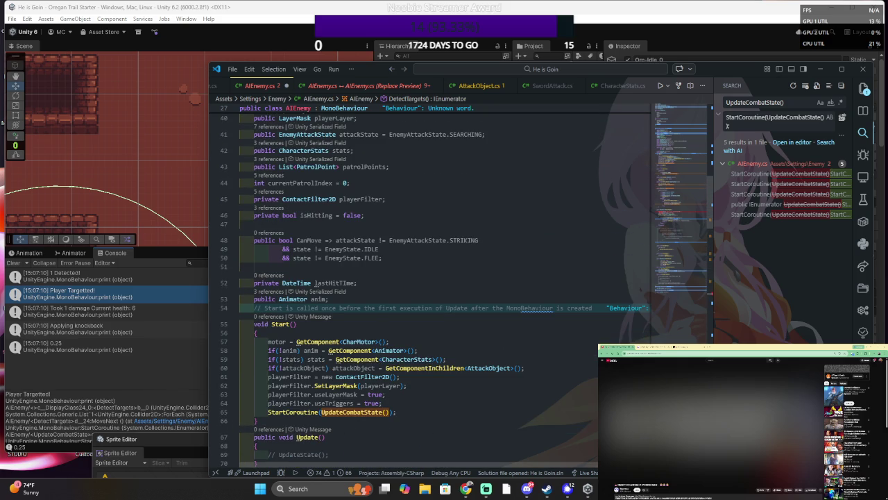
scroll(444, 285, "up", 5)
scroll(444, 284, "down", 20)
scroll(444, 285, "down", 13)
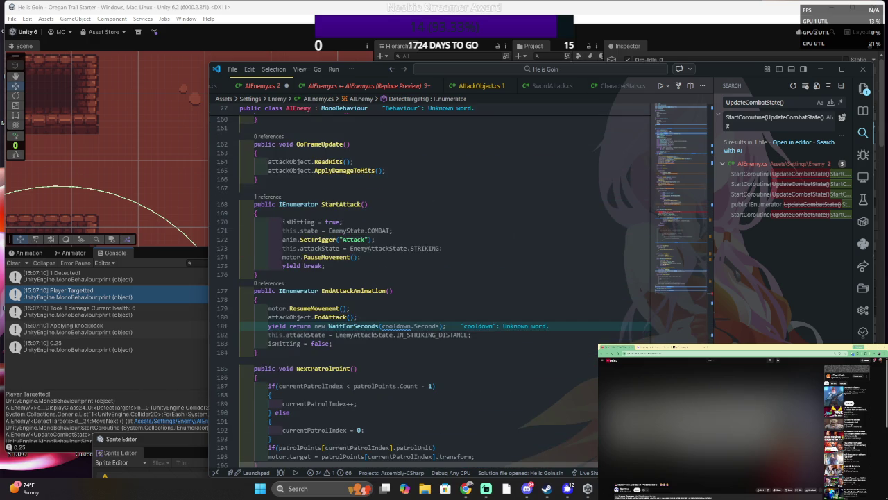
scroll(444, 284, "down", 1)
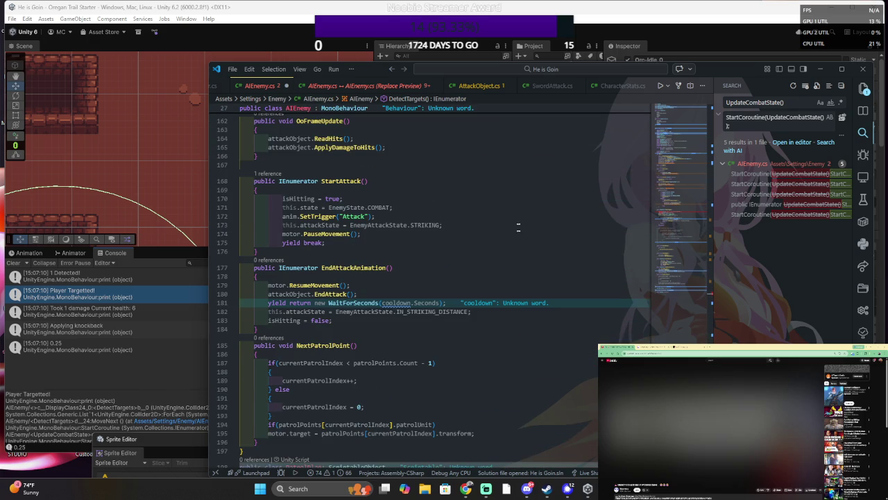
scroll(431, 277, "down", 4)
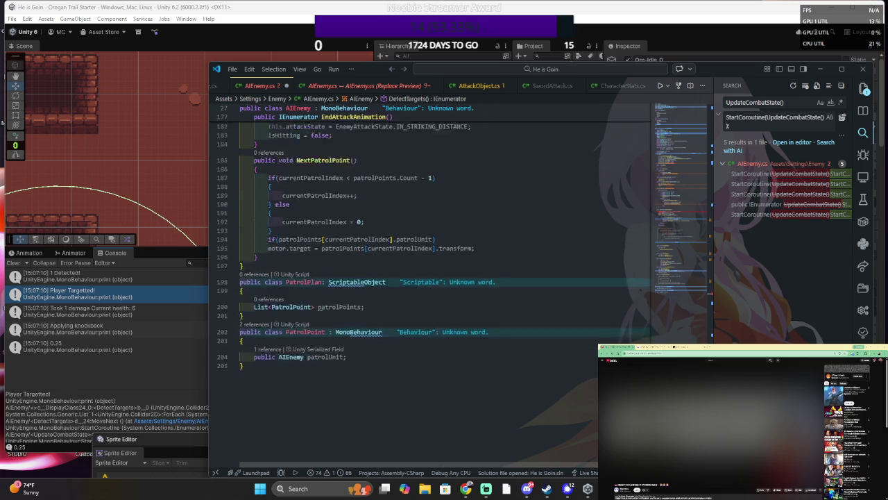
scroll(444, 284, "up", 7)
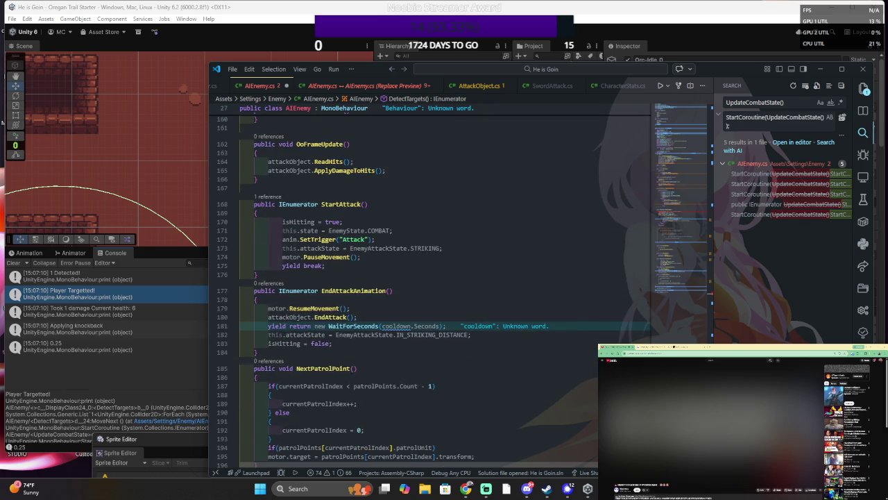
scroll(365, 266, "up", 15)
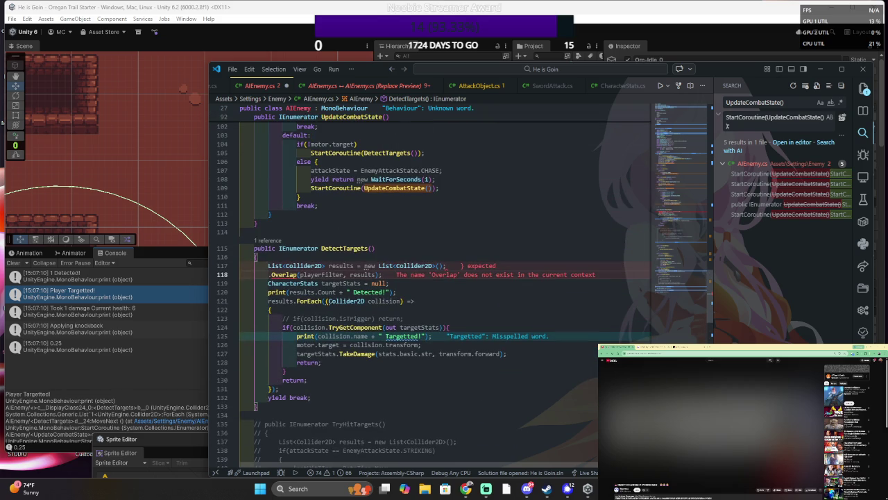
scroll(430, 278, "down", 4)
key("shift+alt+Right")
key("shift+alt+Right")
key("shift+alt+Right")
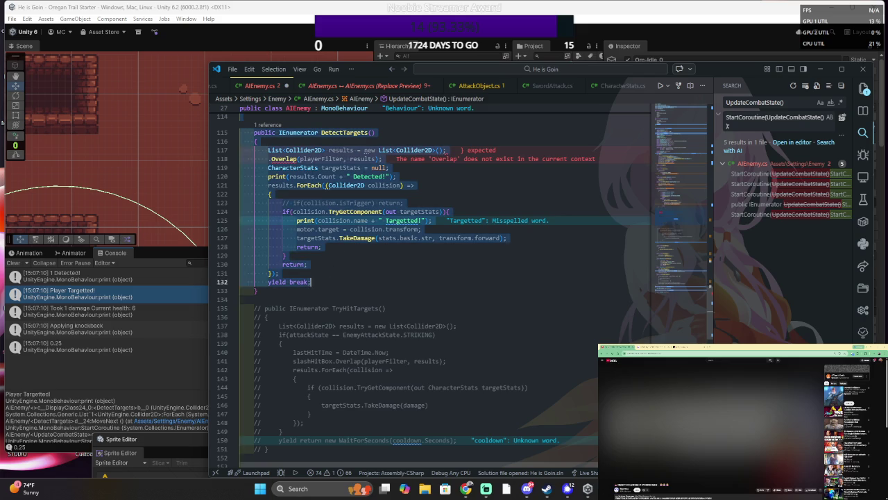
key("Delete")
- Check the now-unresolved StartCoroutine(DetectTargets()) call and undo an accidental duplicating paste
scroll(388, 386, "up", 5)
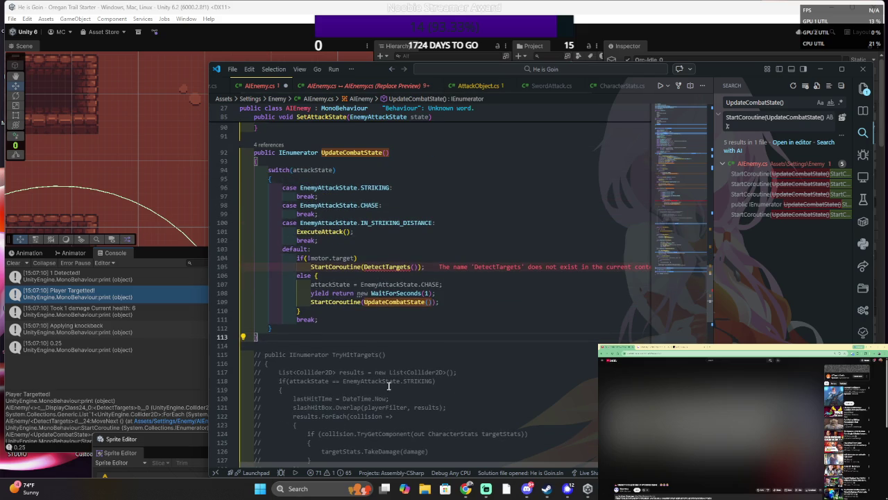
left_click(388, 266)
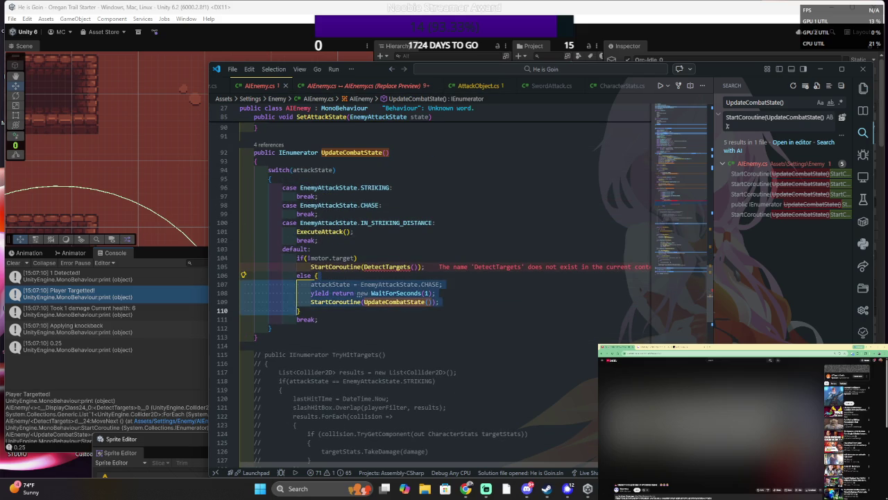
scroll(416, 278, "up", 6)
scroll(442, 235, "up", 2)
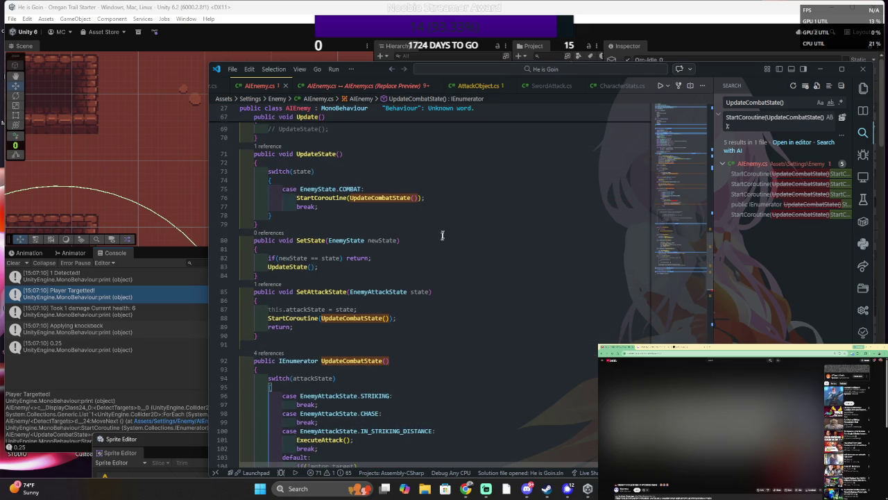
scroll(463, 192, "up", 9)
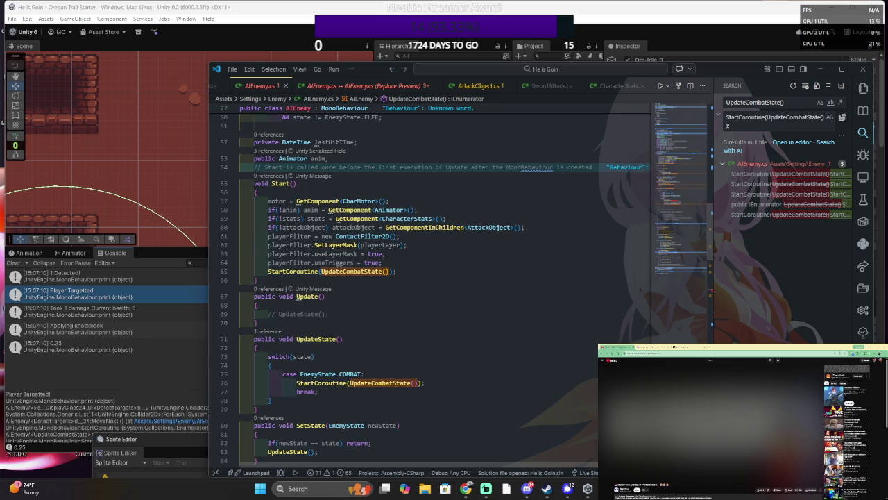
scroll(486, 290, "down", 15)
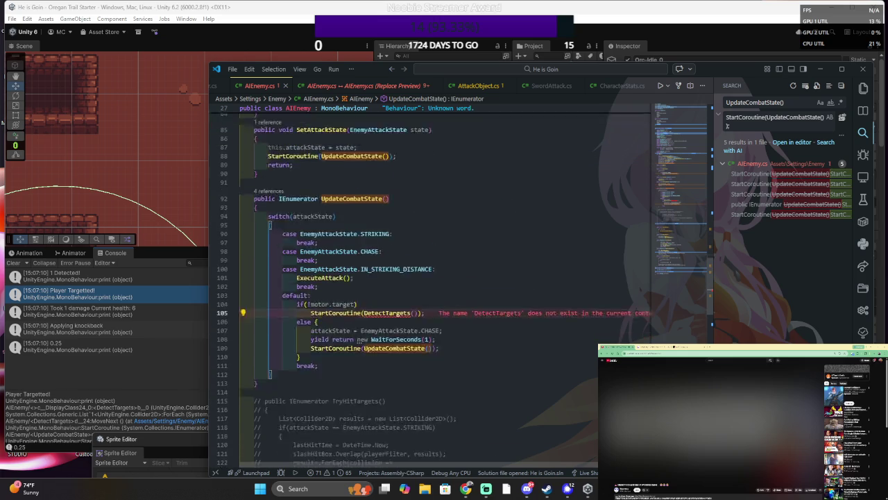
scroll(430, 277, "down", 6)
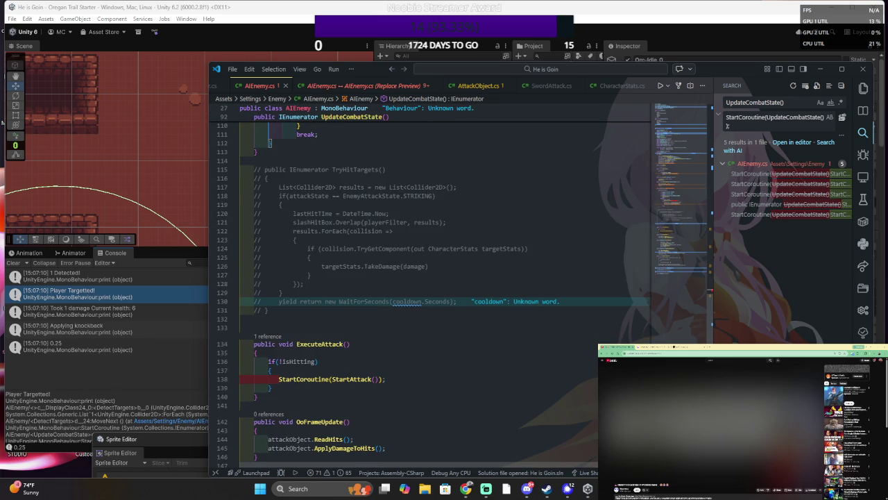
scroll(430, 278, "down", 4)
scroll(417, 278, "down", 4)
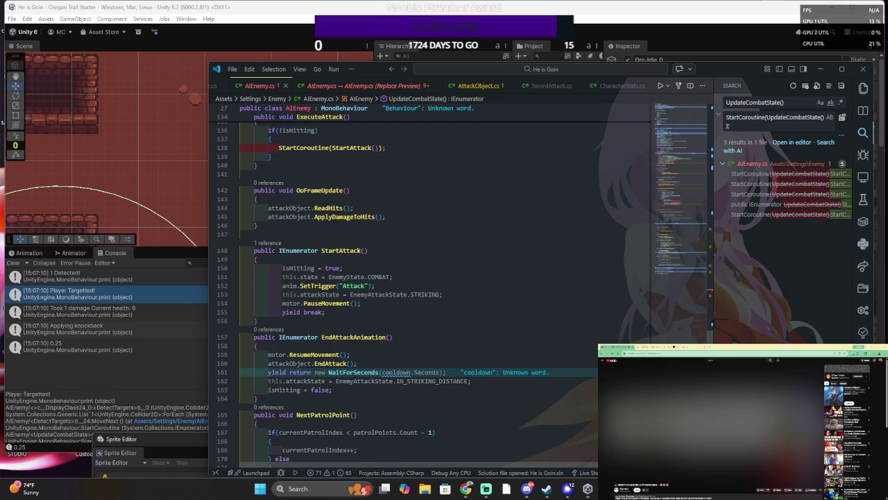
scroll(430, 277, "down", 9)
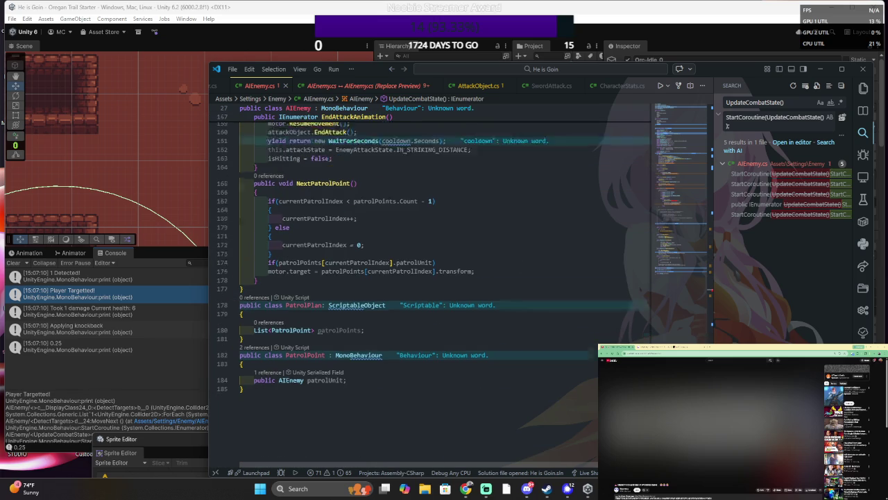
scroll(298, 178, "up", 7)
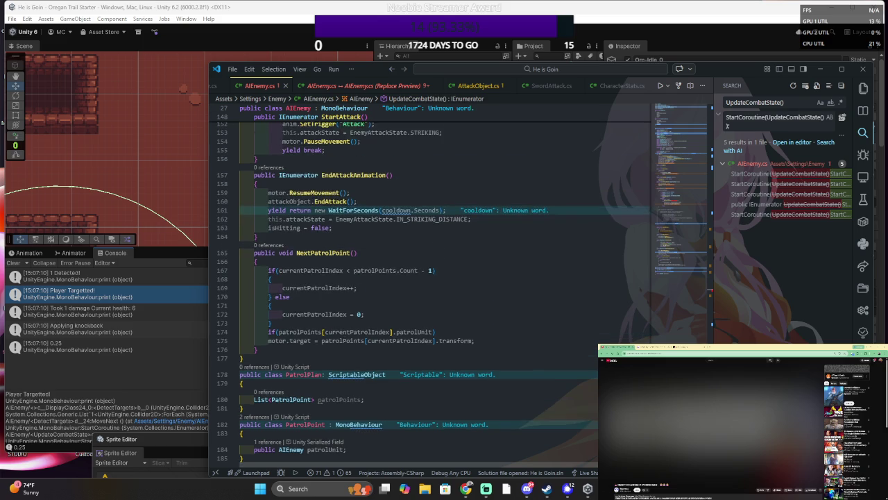
scroll(416, 278, "up", 13)
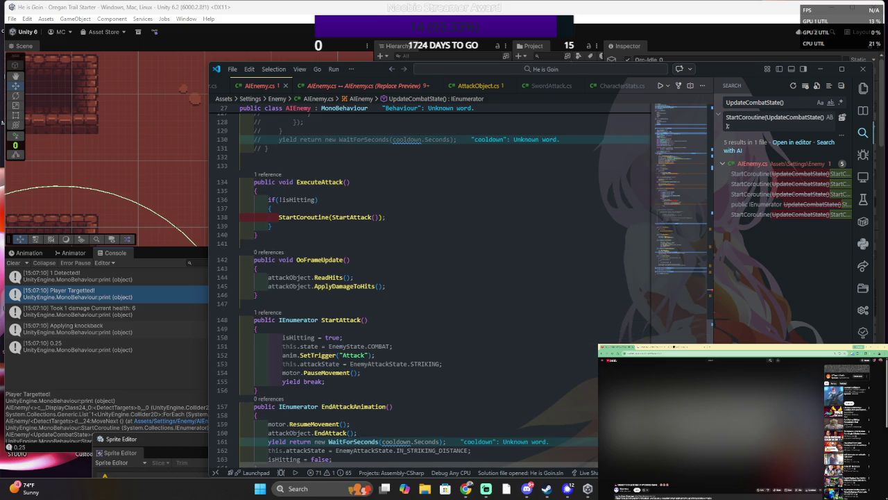
scroll(417, 278, "up", 4)
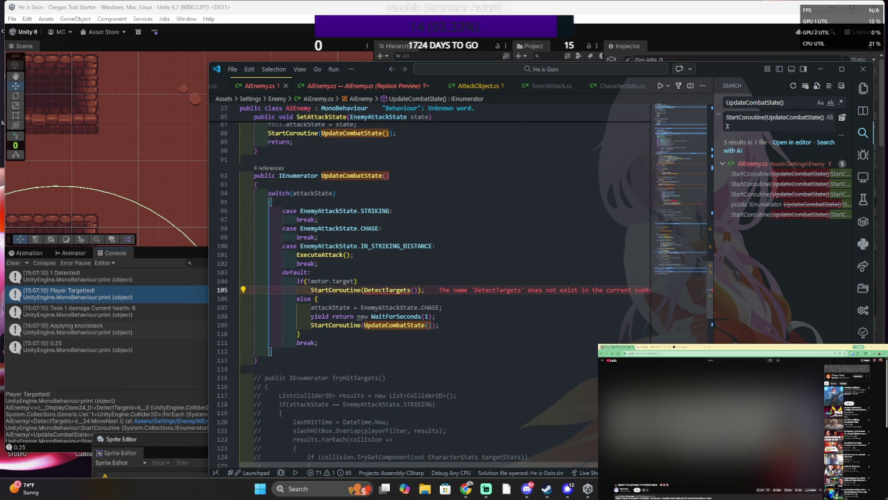
scroll(361, 184, "up", 3)
scroll(416, 278, "up", 8)
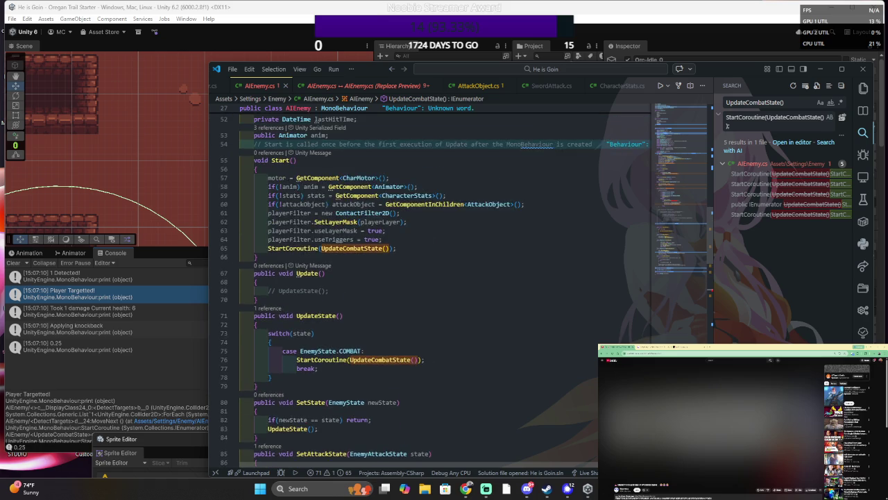
scroll(417, 277, "up", 3)
scroll(416, 278, "down", 6)
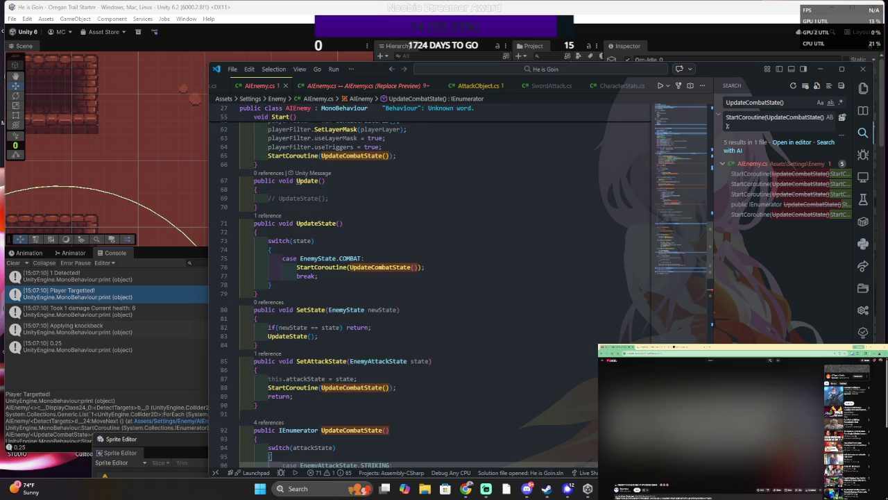
scroll(431, 238, "down", 11)
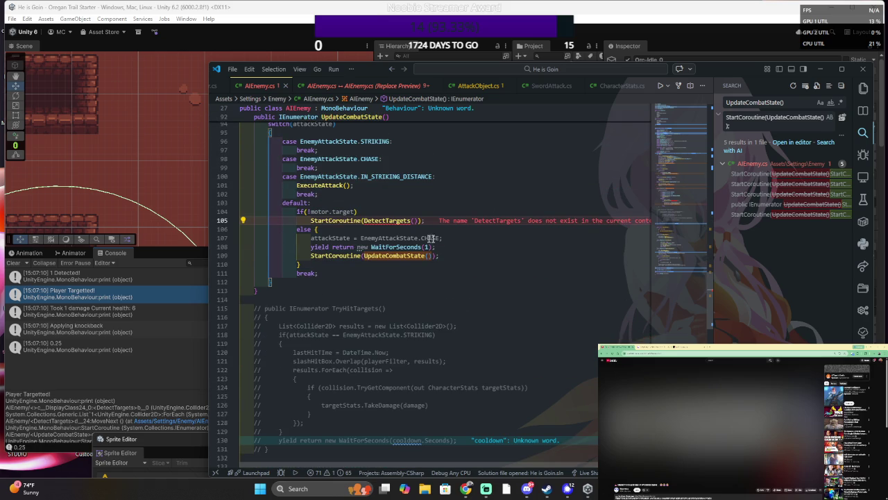
key("ctrl+v")
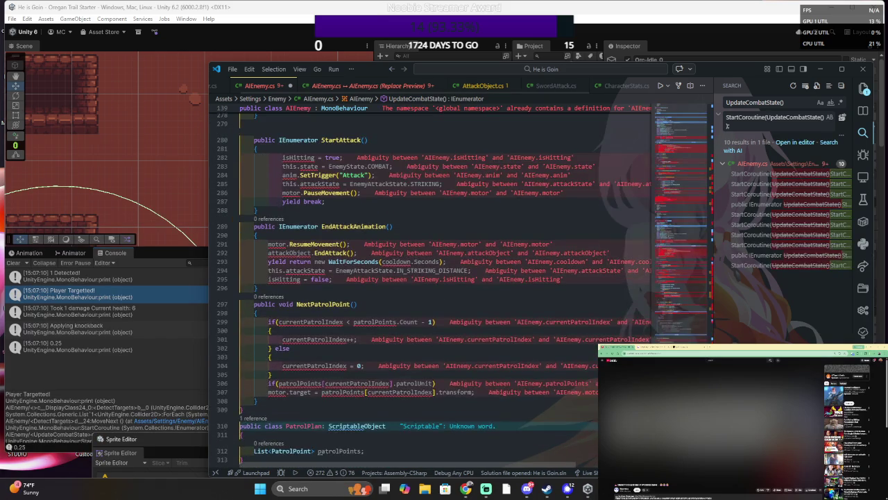
scroll(416, 284, "up", 10)
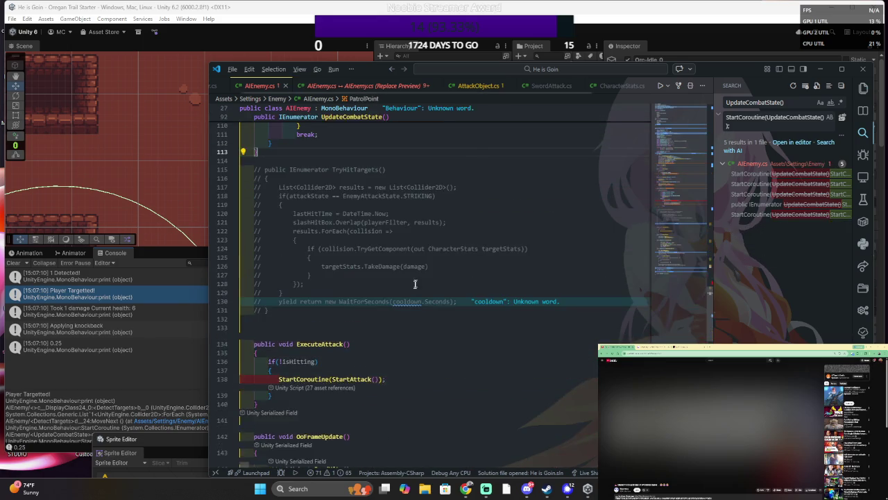
key("alt+Tab")
key("alt+Tab")
scroll(415, 282, "up", 5)
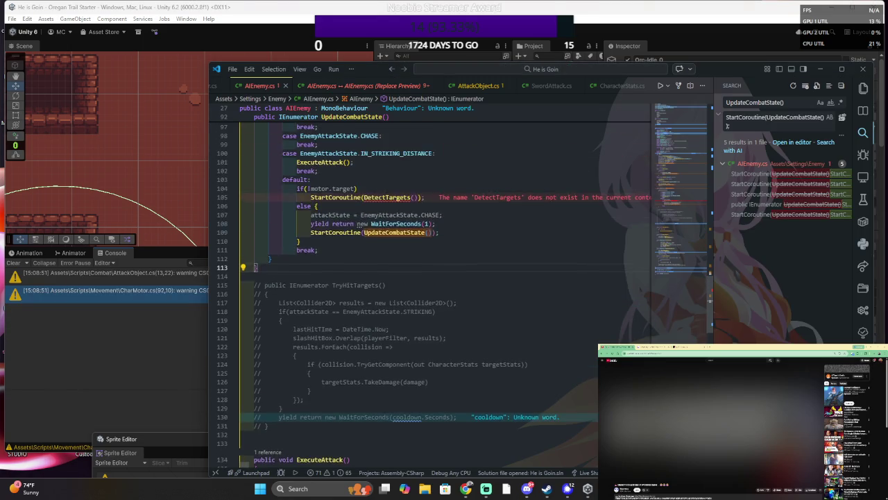
left_click(411, 290)
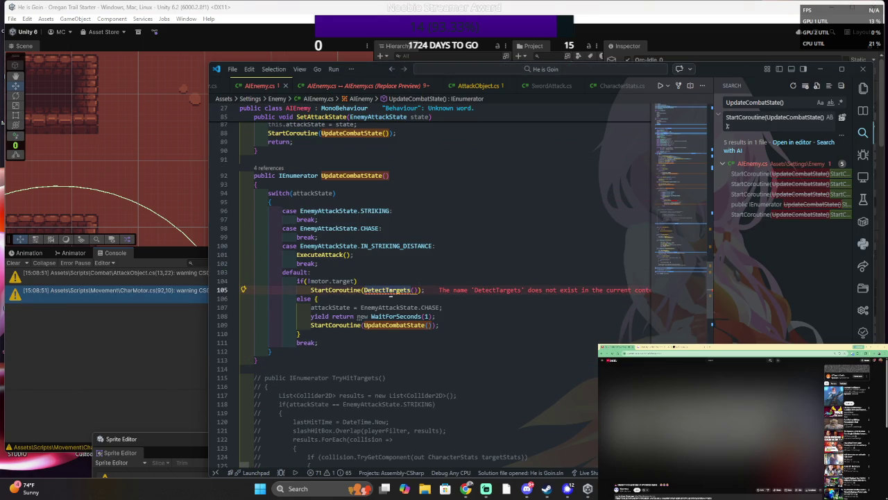
key("End")
key("shift+Home")
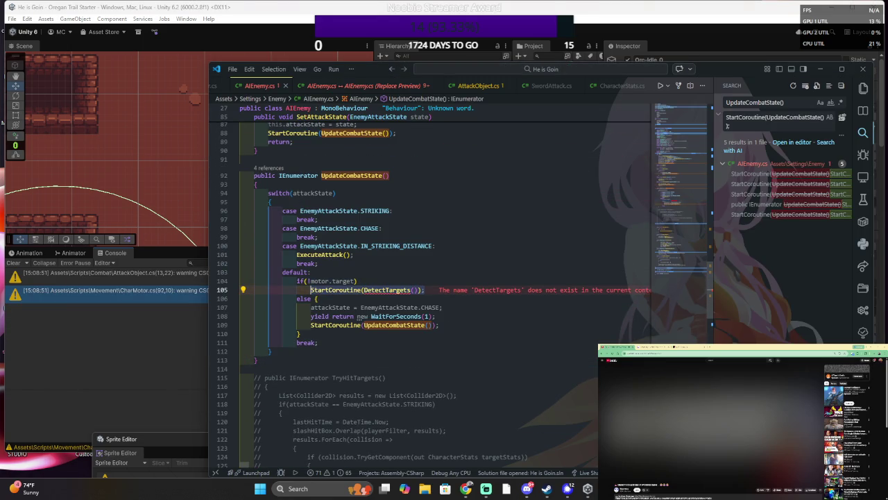
type("Read")
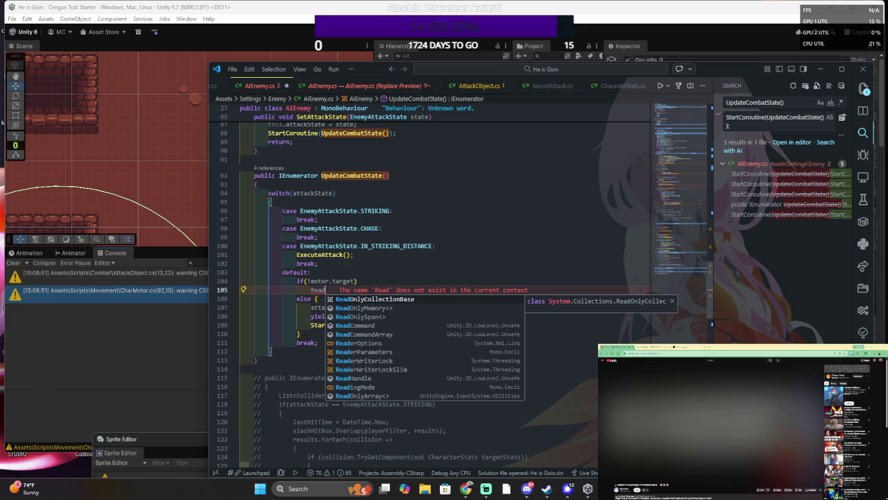
key("BackSpace")
key("BackSpace")
key("BackSpace")
type("attac")
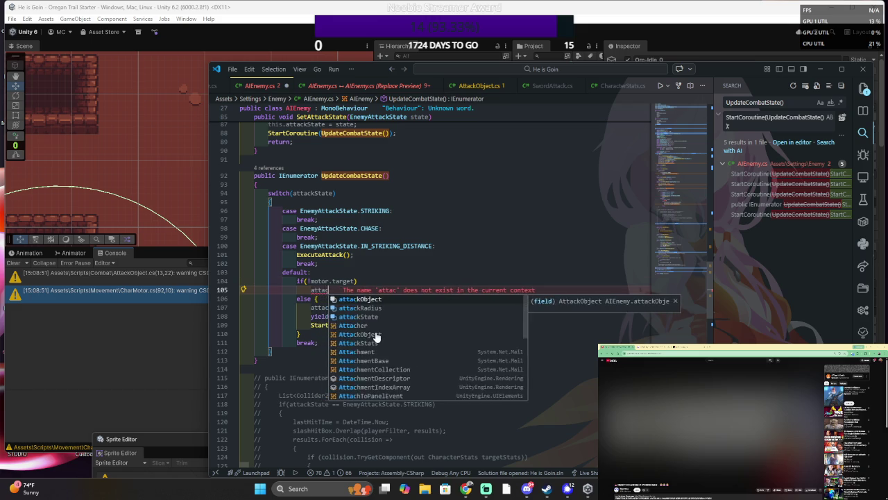
key("Tab")
type(".Read")
key("Tab")
type("();")
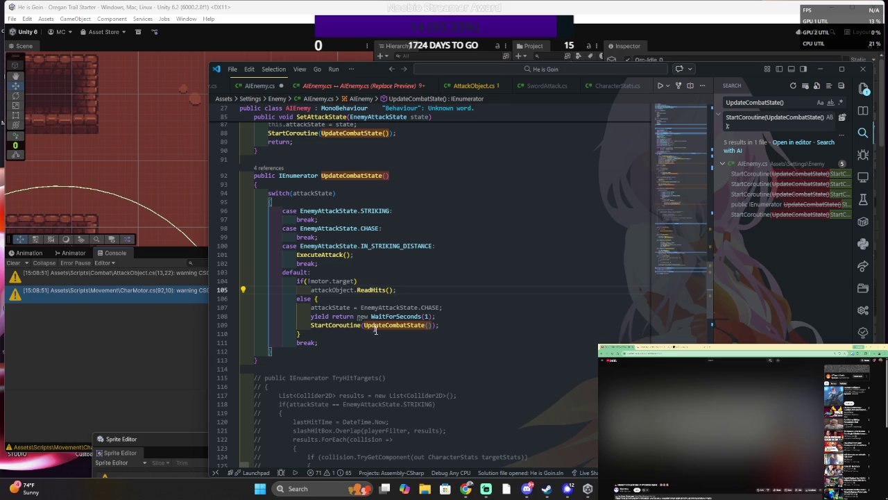
left_click(387, 290)
double_click(332, 290)
key("shift+End")
type("StartCoroutine(DetectTargets());")
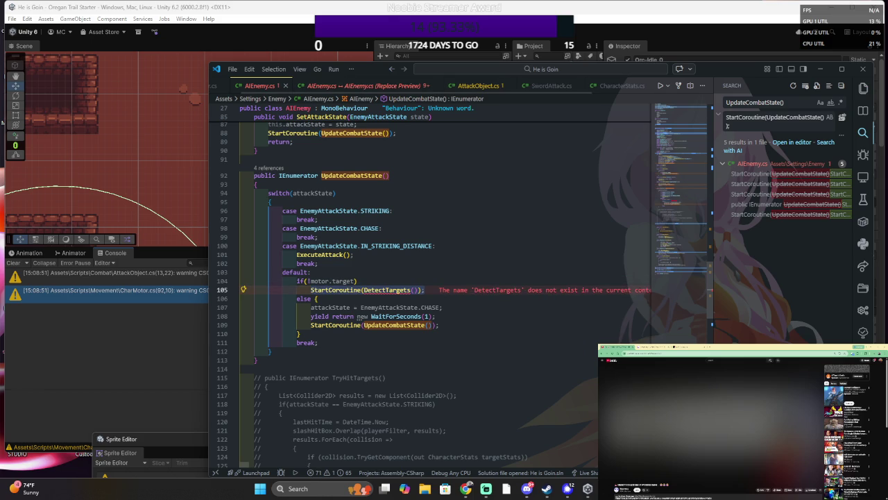
left_click(256, 369)
type("public IEnumerator DetectTargets()     {         List<Collider2D> results = new List<Collider2D>();         .Overlap(playerFilter, results);         CharacterStats targetStats = null;         print(results.Count + \" Detected!\");         results.ForEach((Collider2D collision) =>         {             // if(collision.isTrigger) return;             if(collision.TryGetComponent(out targetStats)){                 print(collision.name + \" Targetted!\");                 motor.target = collision.transform;                 targetStats.TakeDamage(stats.basic.str, transform.forward);                 return;             }             return;         });         yield break;     }")
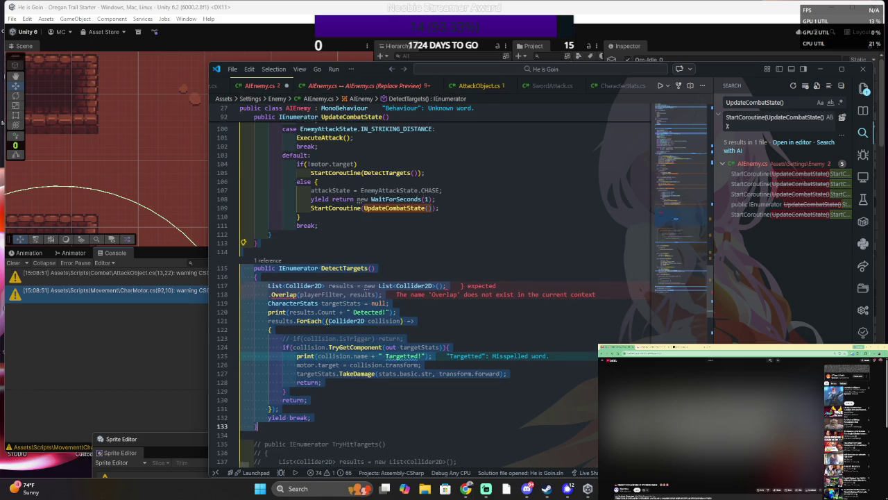
- Restore detectionArea as the target of the Overlap call on line 118
left_click(269, 294)
type("hitbpo")
left_click(325, 321)
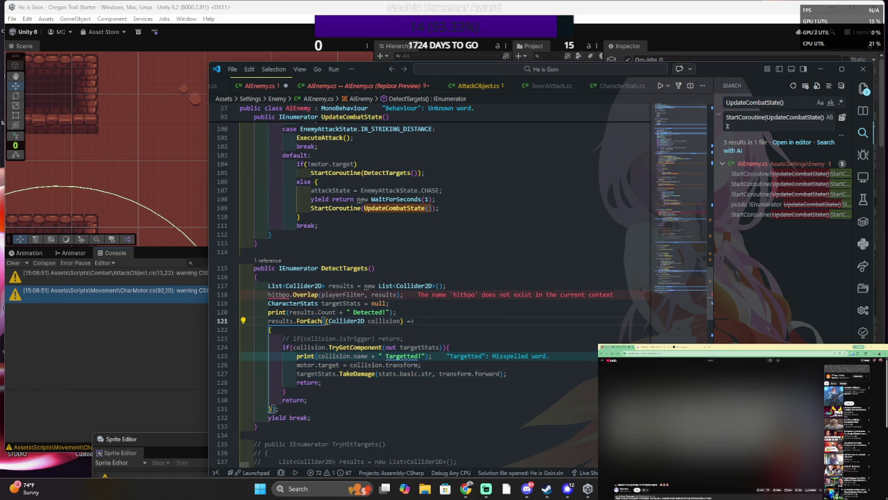
double_click(274, 294)
type("wadetectionArea")
- Drop the TakeDamage call from the ForEach loop, save, and add a line after motor.target
left_click(391, 312)
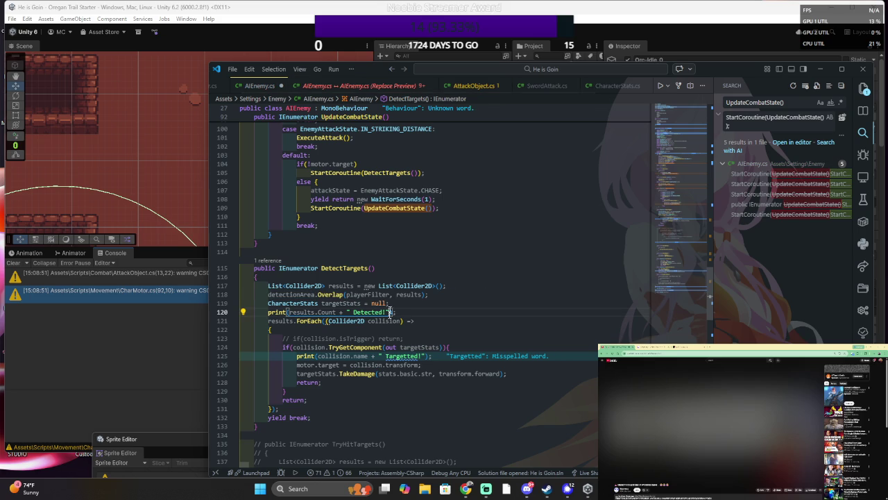
key("Down")
key("Down")
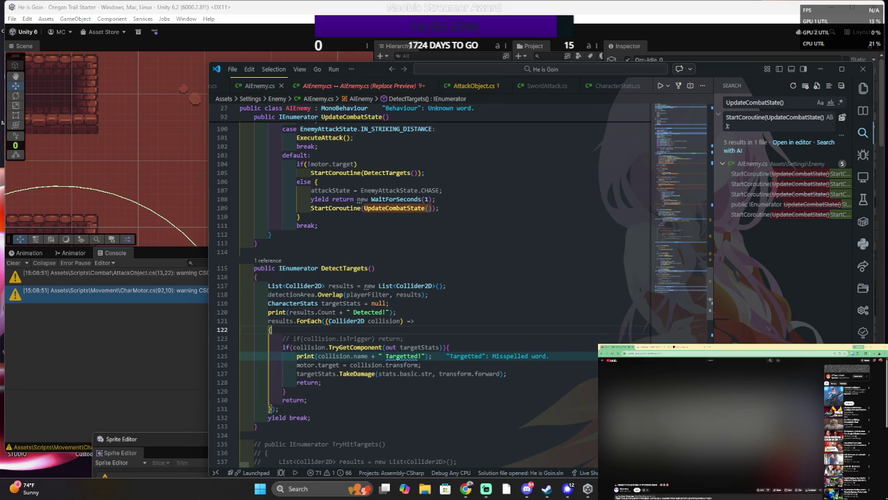
left_click(421, 364)
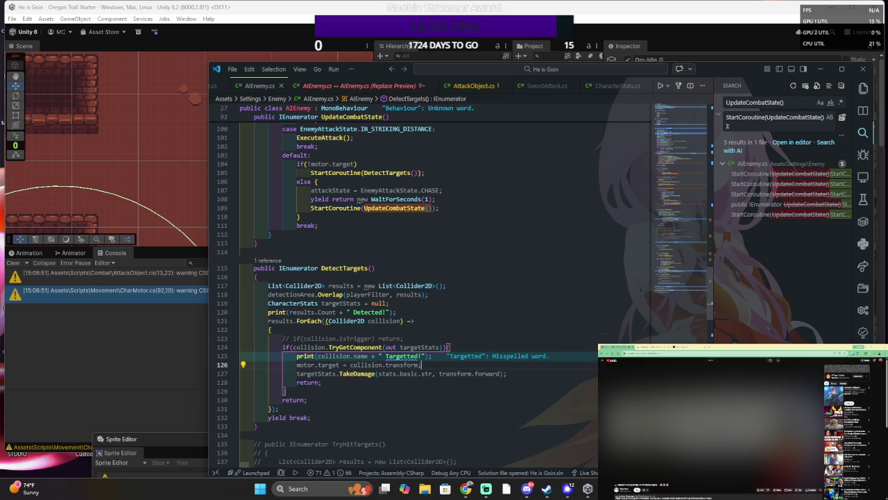
left_click(507, 373)
type("`")
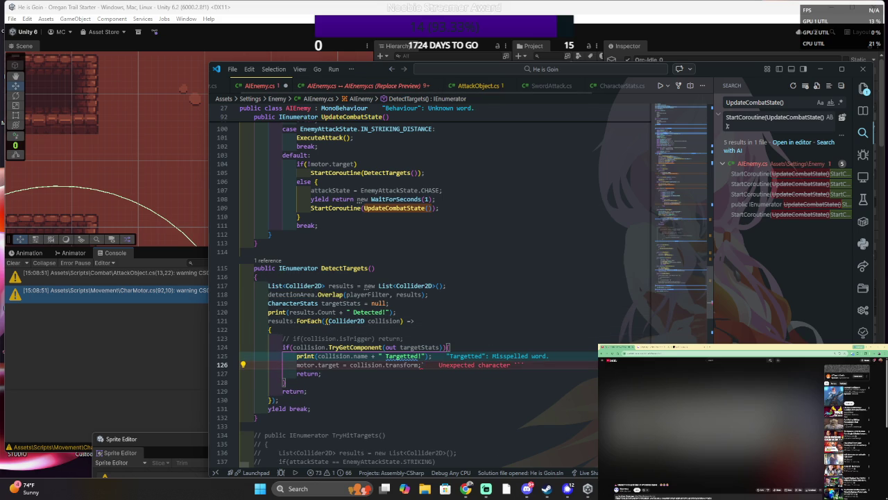
key("BackSpace")
key("ctrl+s")
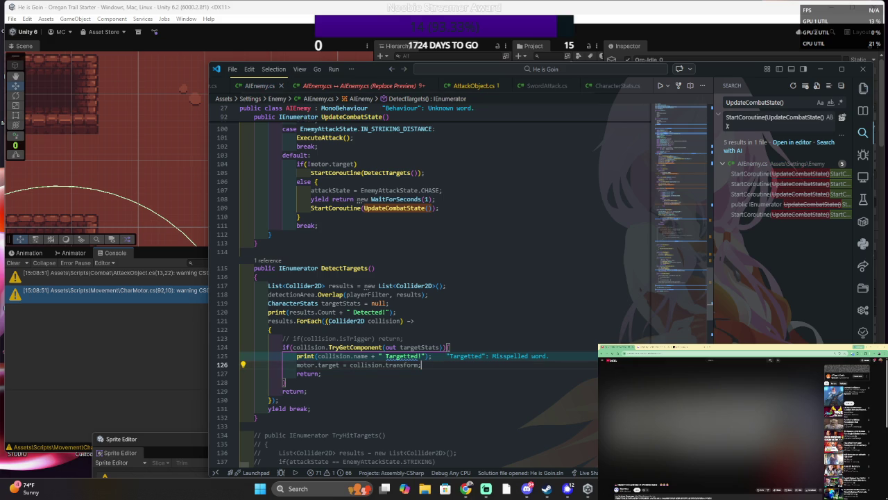
key("Return")
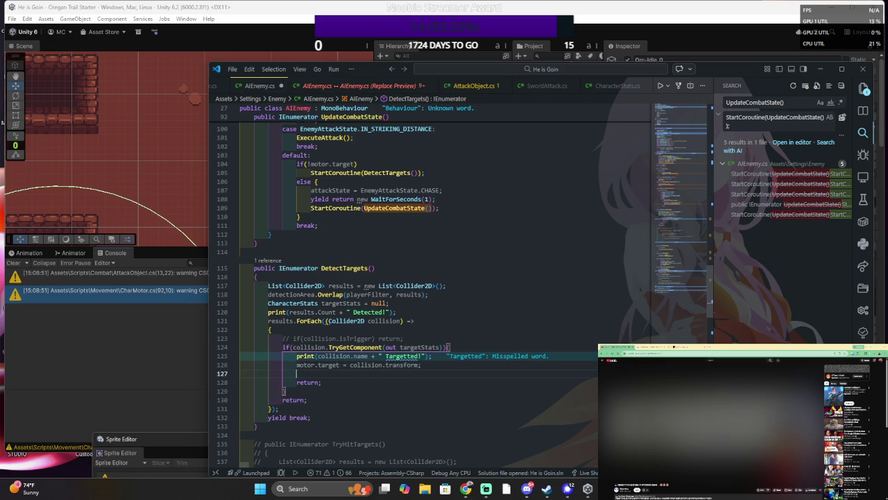
- Write SetAttackState(EnemyAttackState.CHASE); on the new line after the motor.target assignment
type("UpdateState")
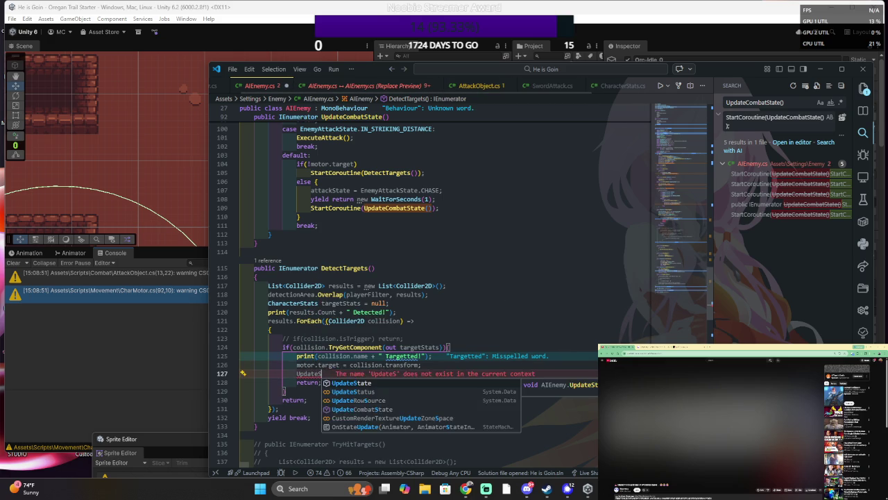
key("BackSpace")
key("BackSpace")
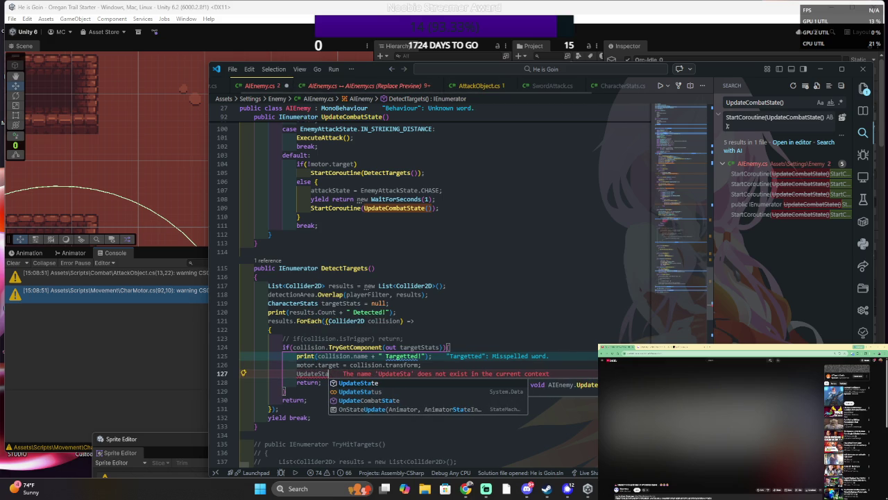
key("BackSpace")
key("BackSpace")
key("BackSpace")
type("Cpom")
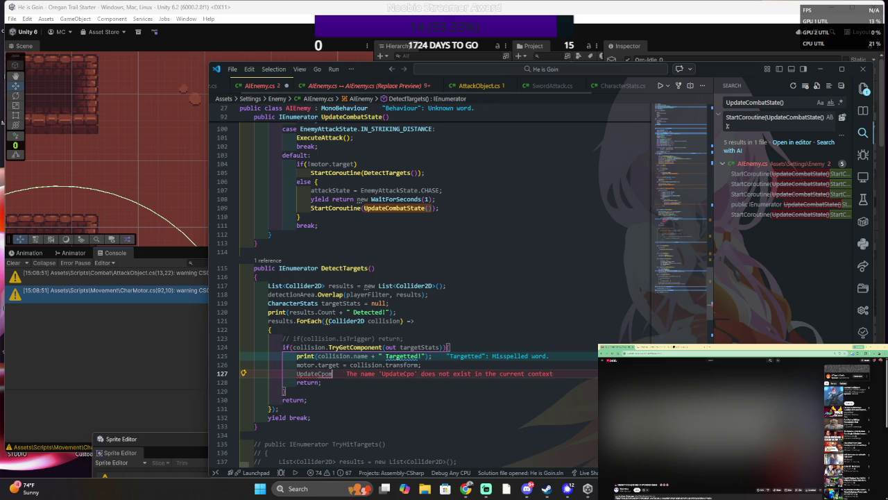
type("ba")
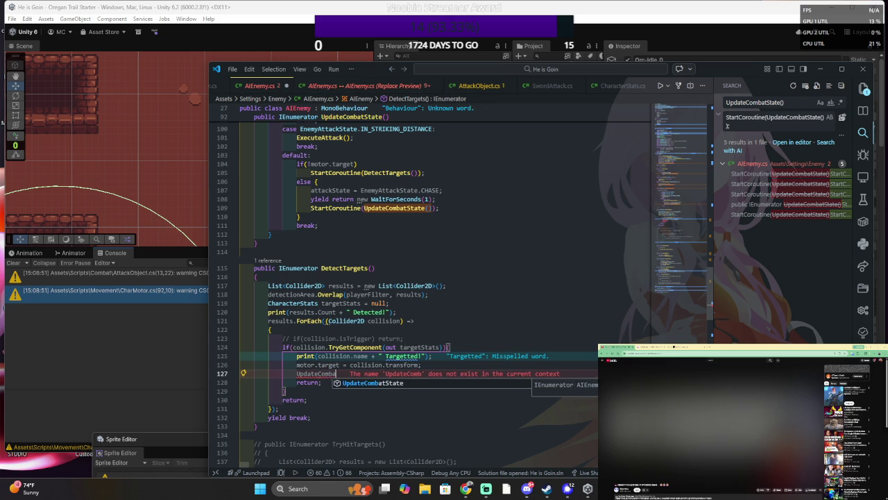
type("tState(")
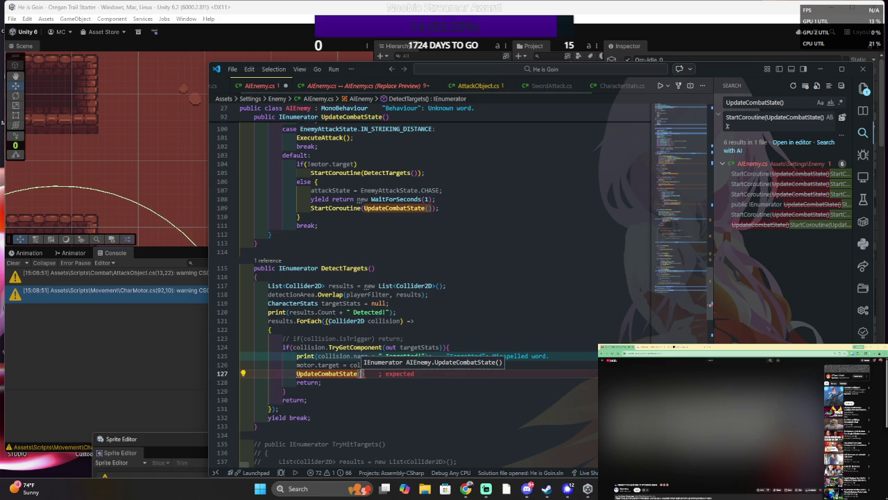
type("CH")
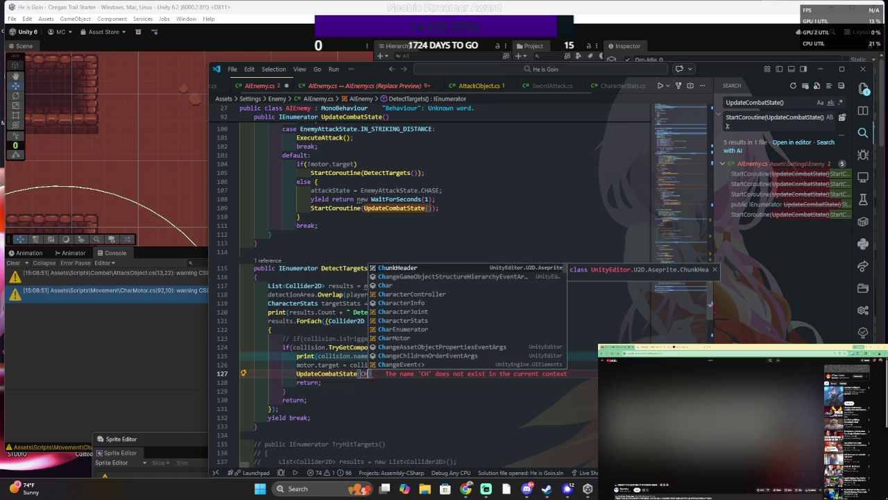
key("BackSpace")
key("BackSpace")
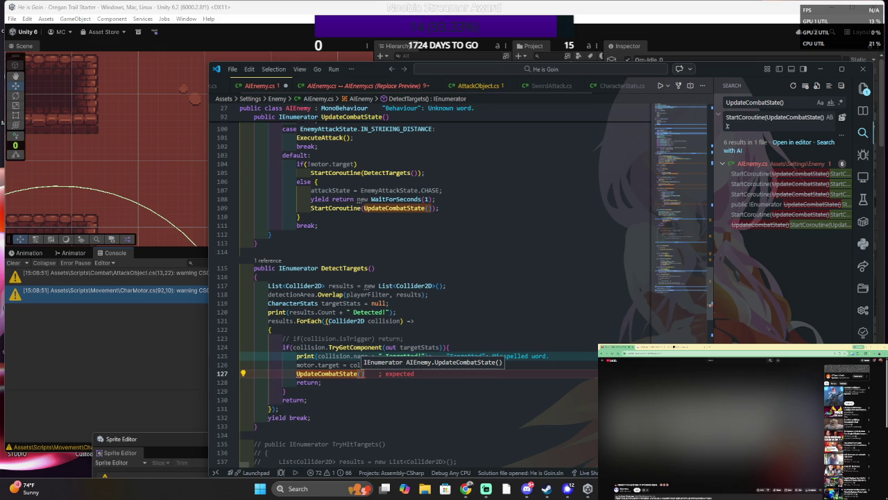
type("EnemyAttackState.")
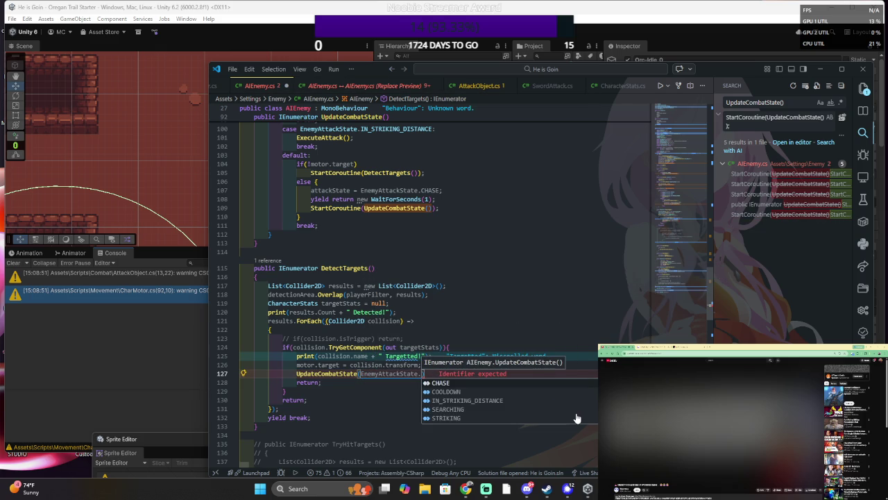
type("CHAS")
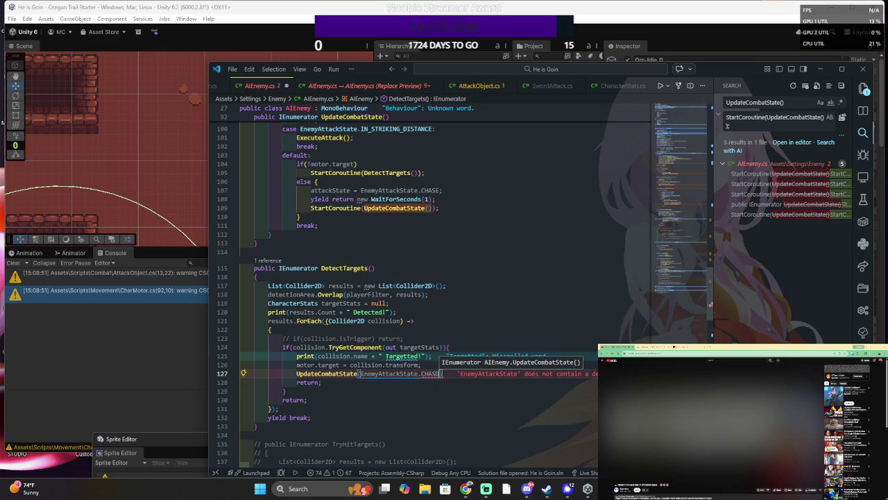
type("E")
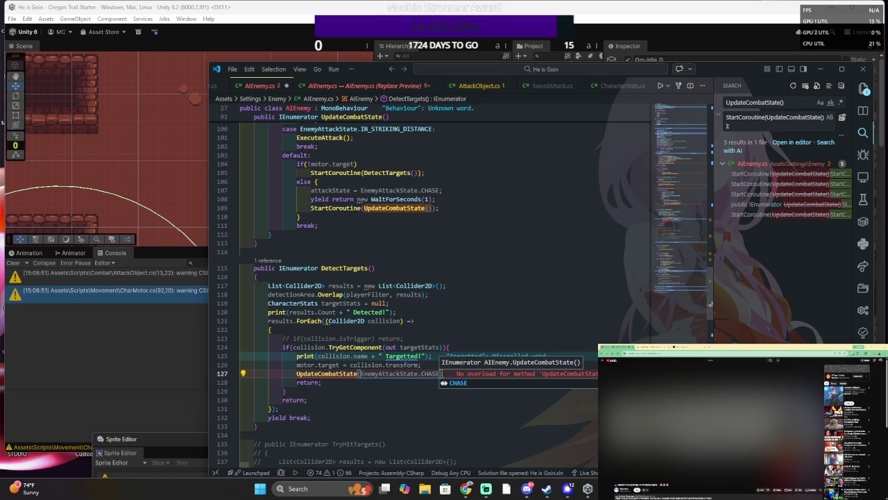
type(");")
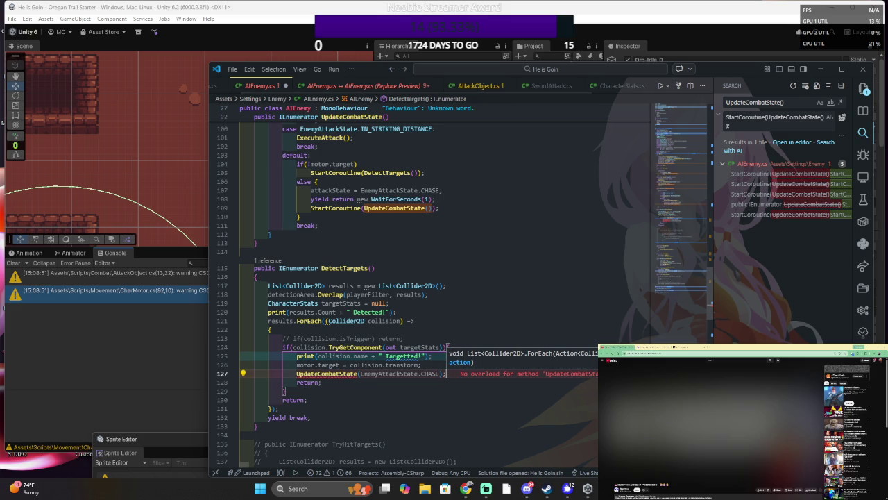
left_click(439, 373)
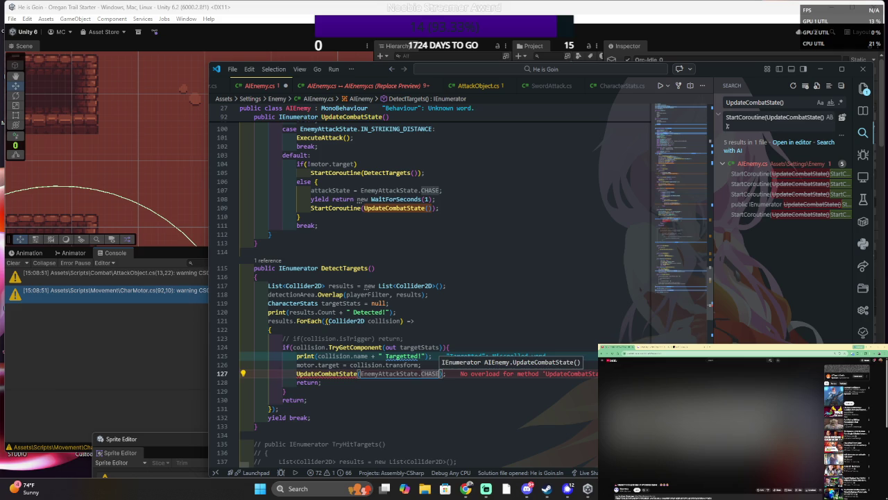
left_click_drag(296, 373, 326, 374)
type("Set")
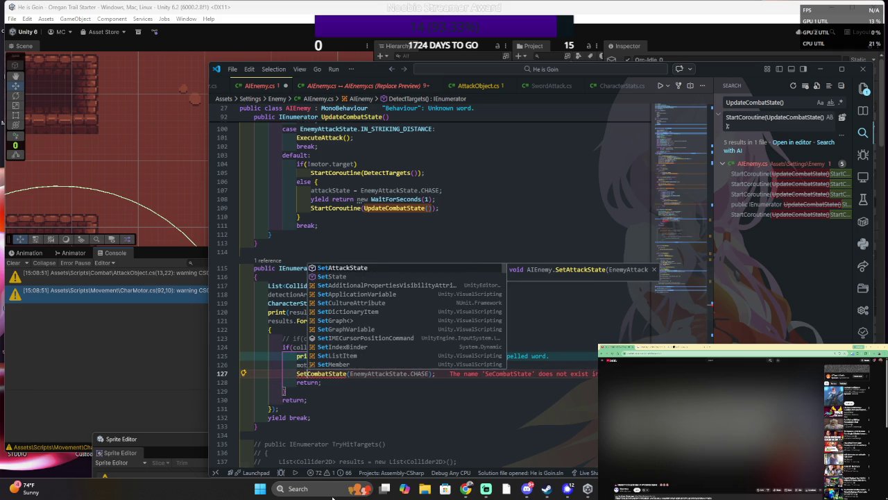
left_click(346, 268)
key("ctrl+shift+Right")
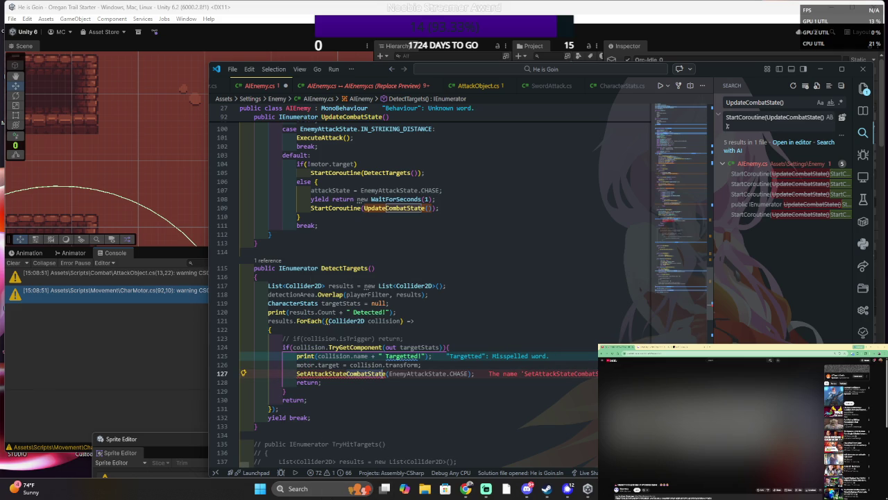
key("Delete")
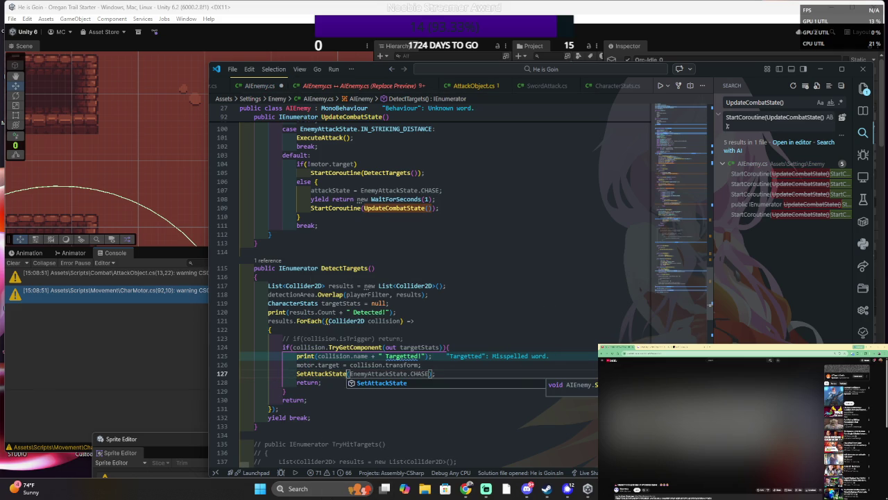
- Duplicate that line and turn the copy into SetState(EnemyState.COMBAT);
key("Escape")
key("End")
key("shift+Up")
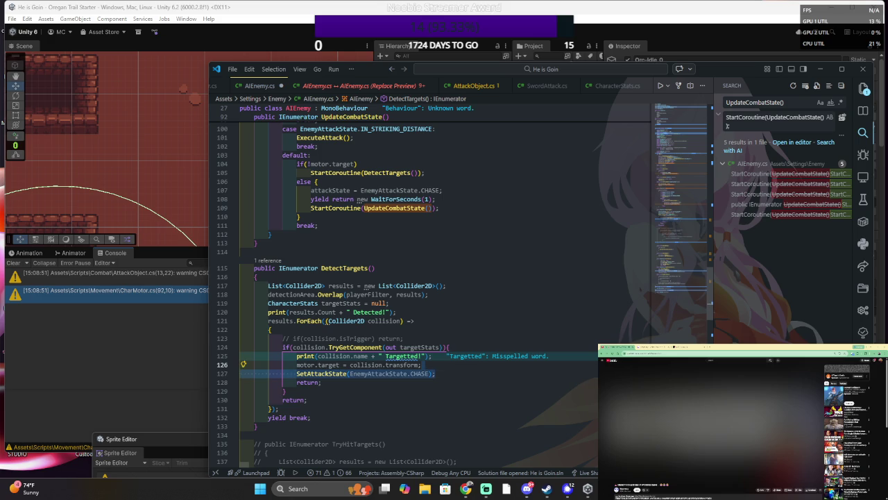
key("ctrl+c")
key("Down")
key("ctrl+v")
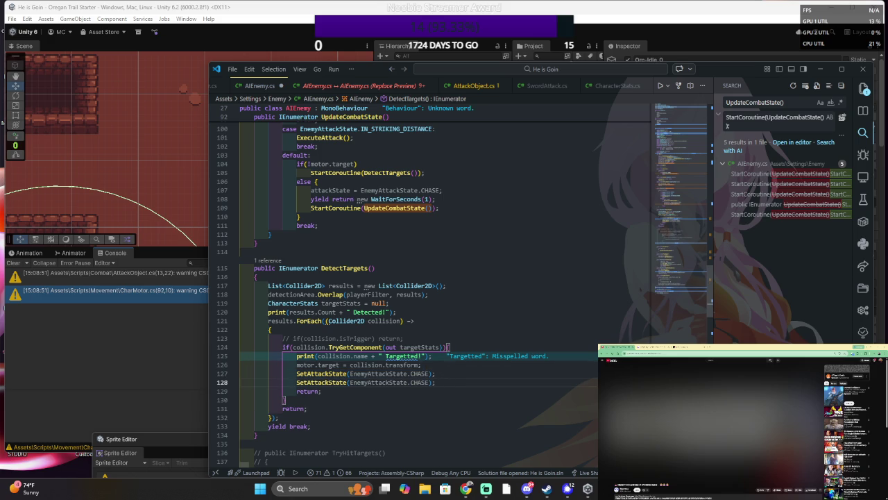
left_click(310, 384)
left_click_drag(308, 382, 323, 382)
key("BackSpace")
key("Delete")
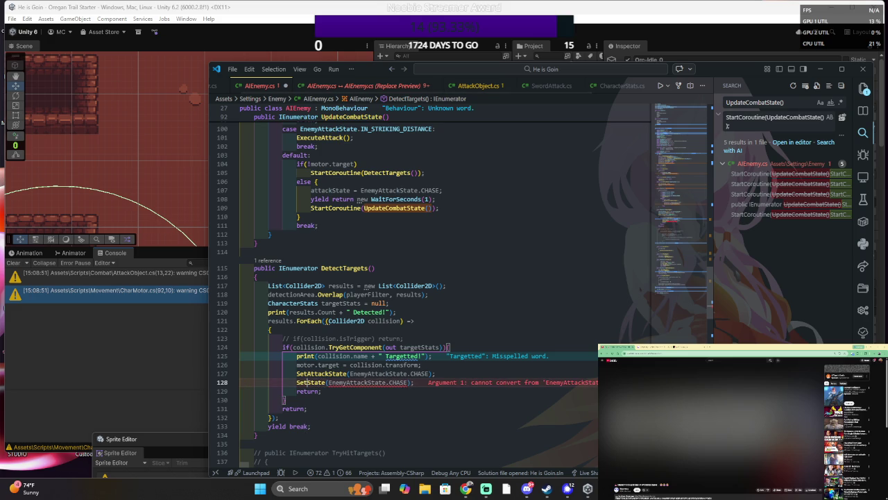
double_click(399, 382)
type("Com")
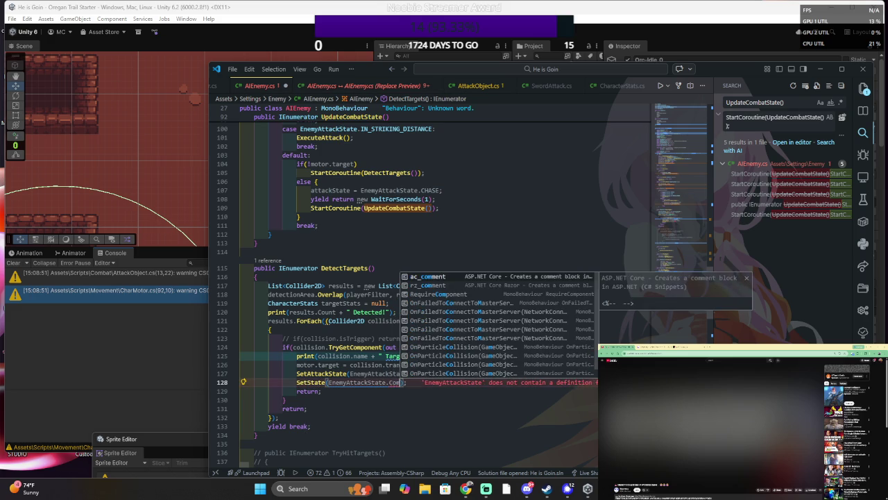
key("BackSpace")
key("BackSpace")
type("OM")
key("Escape")
key("BackSpace")
key("BackSpace")
key("BackSpace")
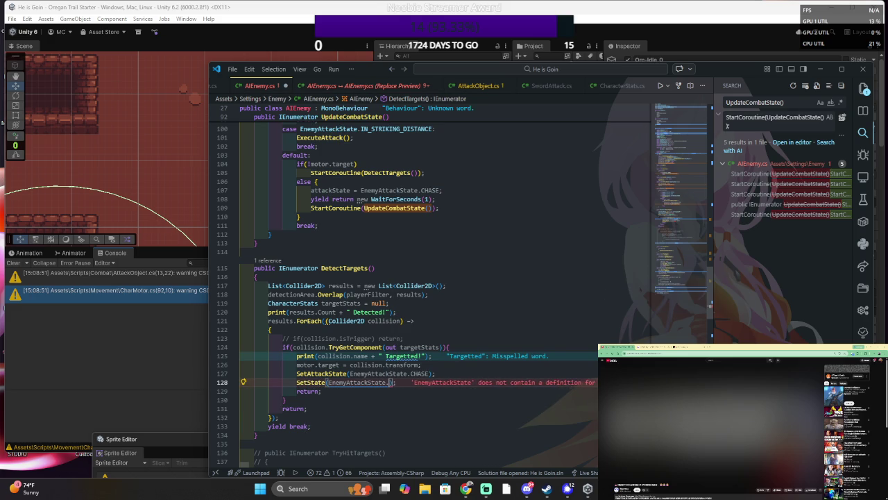
key("ctrl+space")
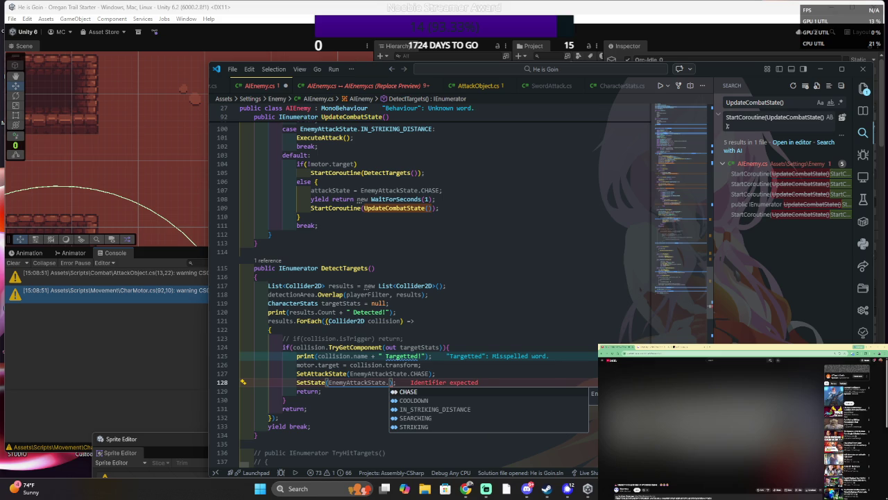
key("BackSpace")
key("BackSpace")
key("BackSpace")
type("State.COMBAT")
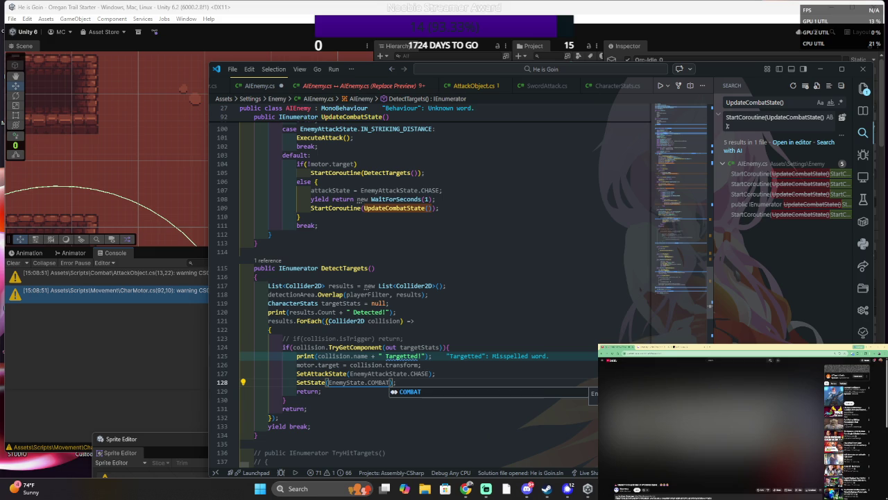
left_click(310, 382, "ctrl")
left_click(360, 242)
key("Up")
scroll(430, 277, "up", 2)
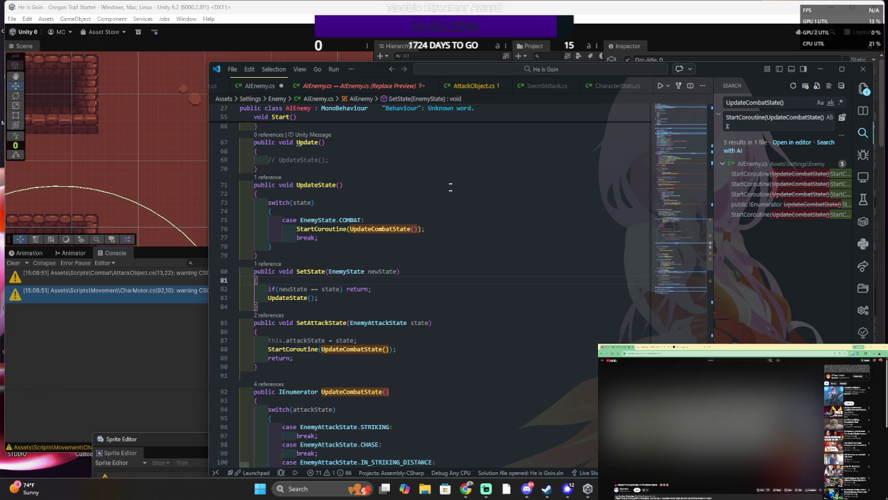
scroll(453, 189, "down", 20)
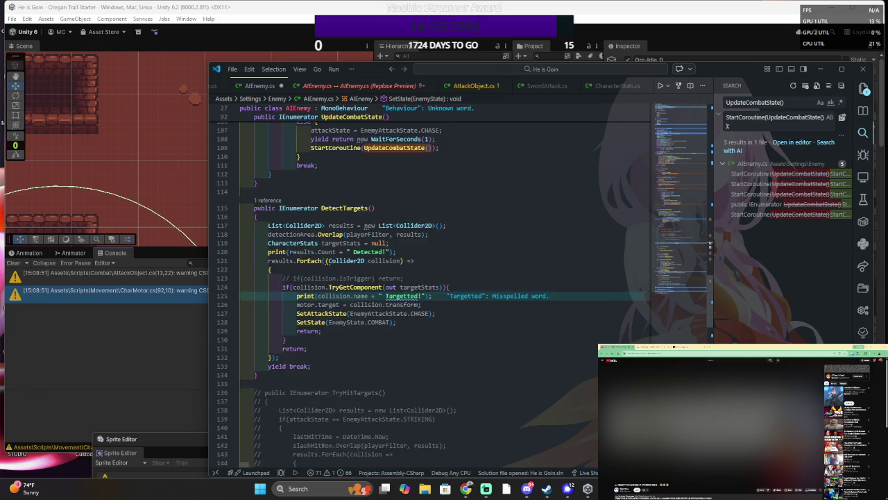
scroll(430, 278, "down", 15)
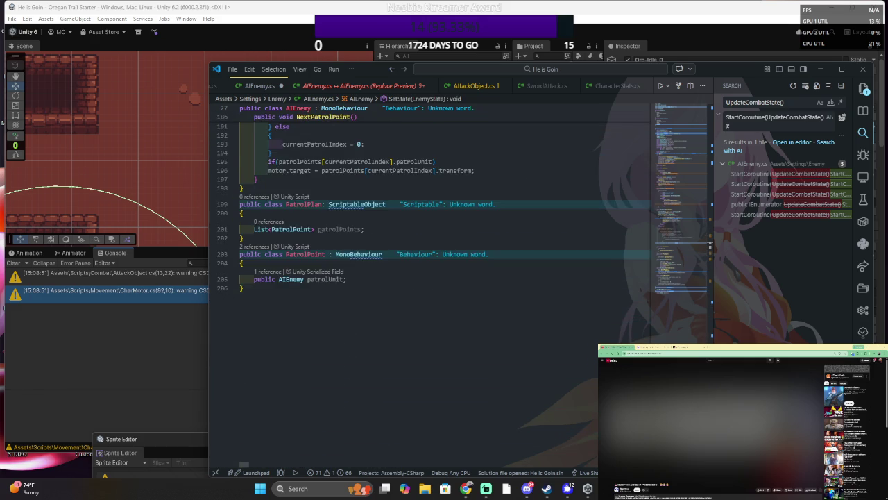
scroll(430, 277, "up", 3)
scroll(431, 277, "up", 20)
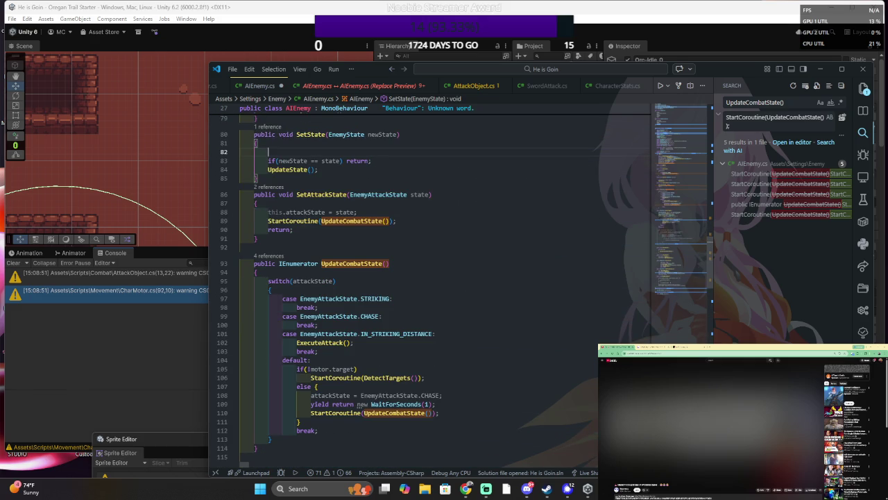
left_click(269, 170)
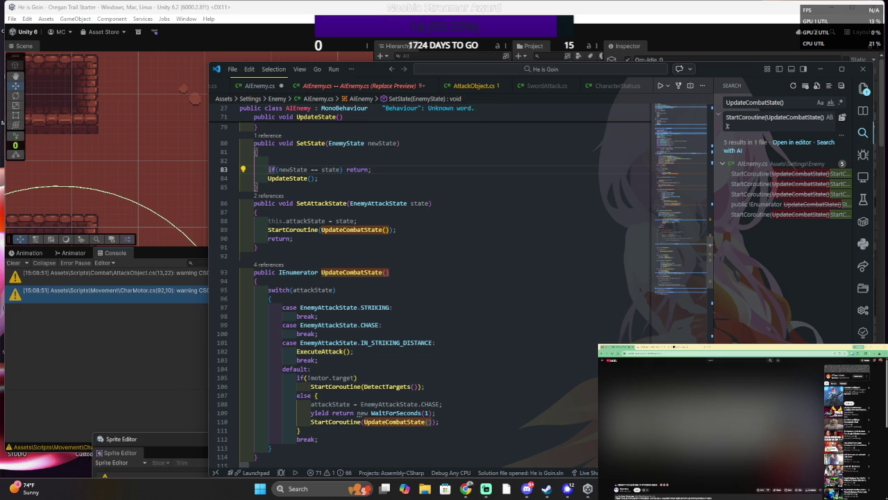
scroll(430, 277, "down", 12)
scroll(430, 278, "up", 8)
left_click(435, 297)
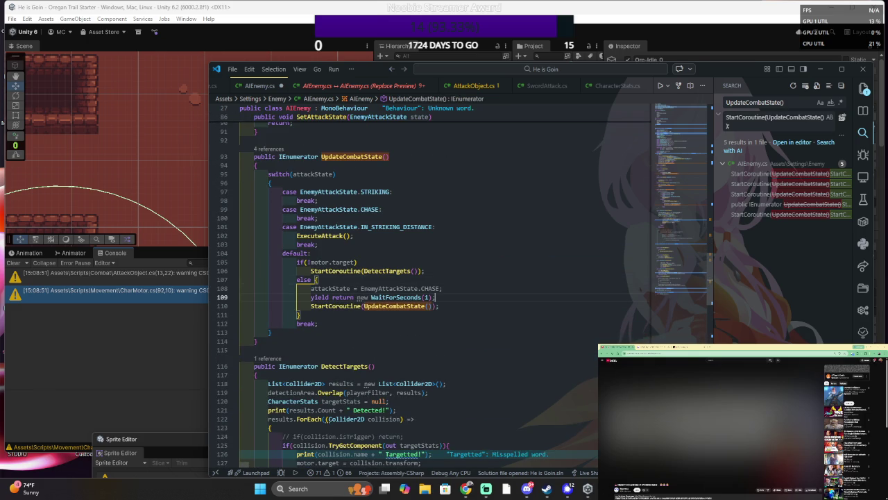
left_click(435, 305)
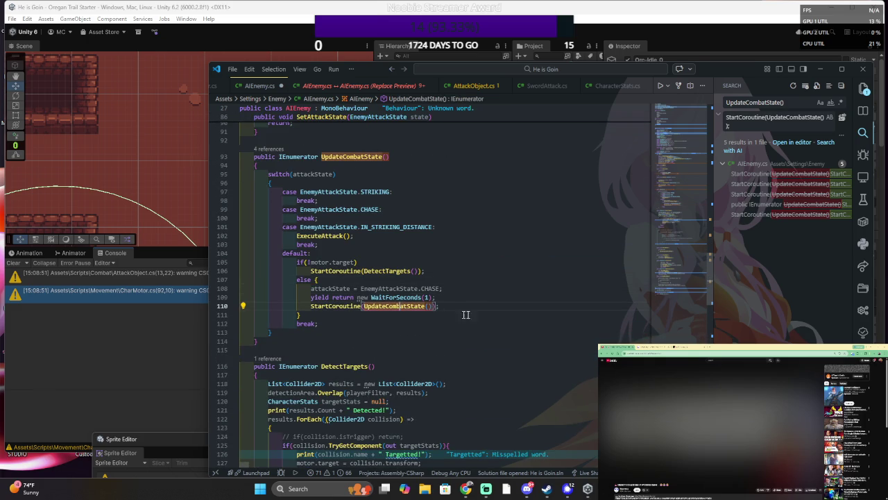
scroll(430, 277, "up", 2)
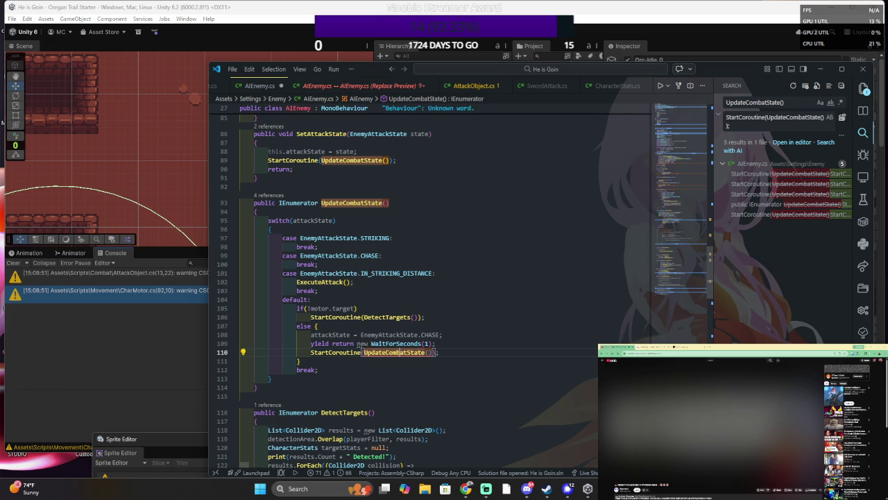
left_click(332, 238)
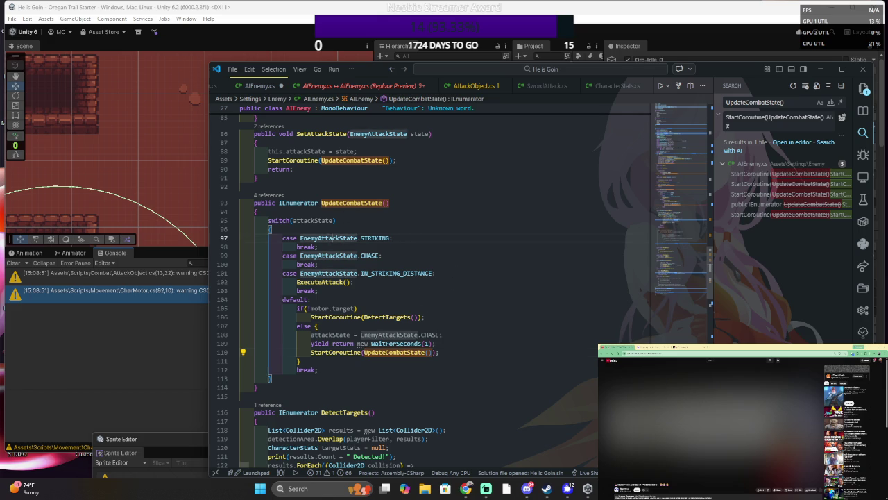
- Copy the STRIKING case label and paste it over the default: label
left_click_drag(300, 238, 394, 237)
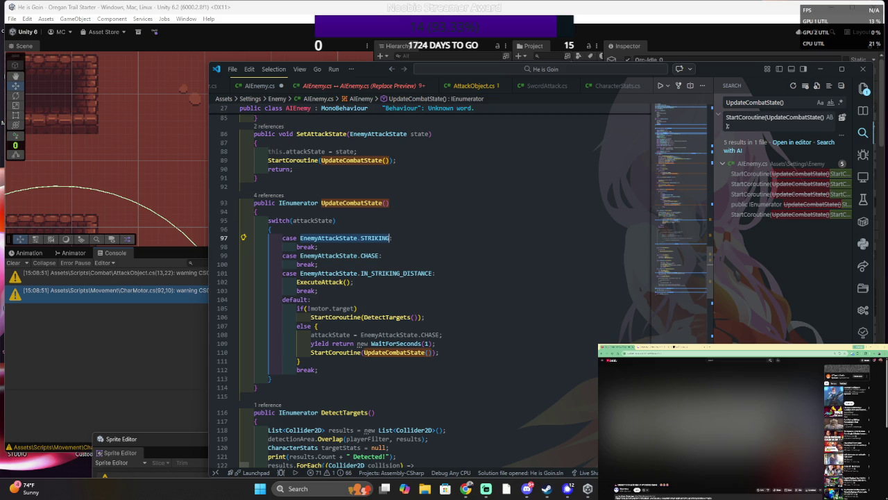
left_click_drag(282, 299, 312, 299)
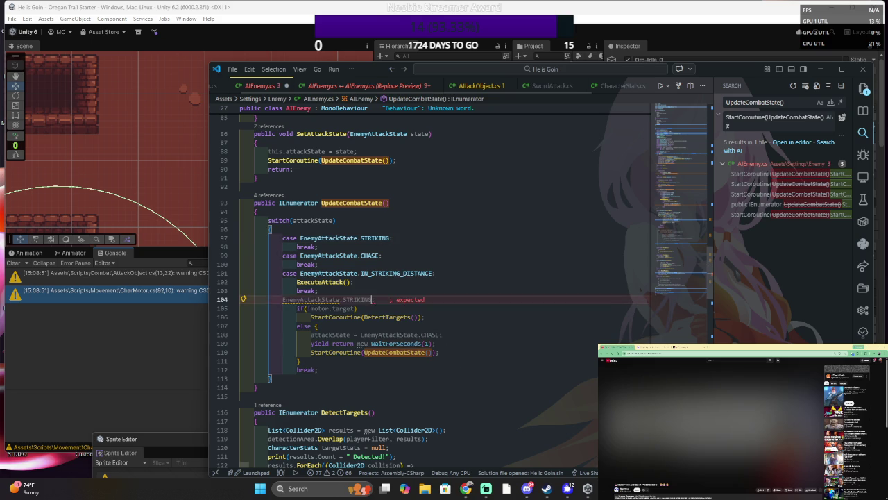
type("case")
key("ctrl+v")
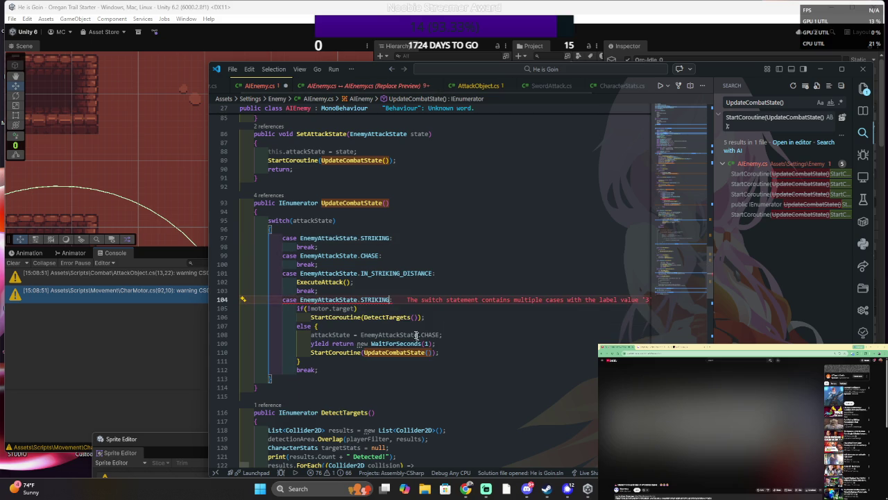
key("BackSpace")
key("BackSpace")
key("BackSpace")
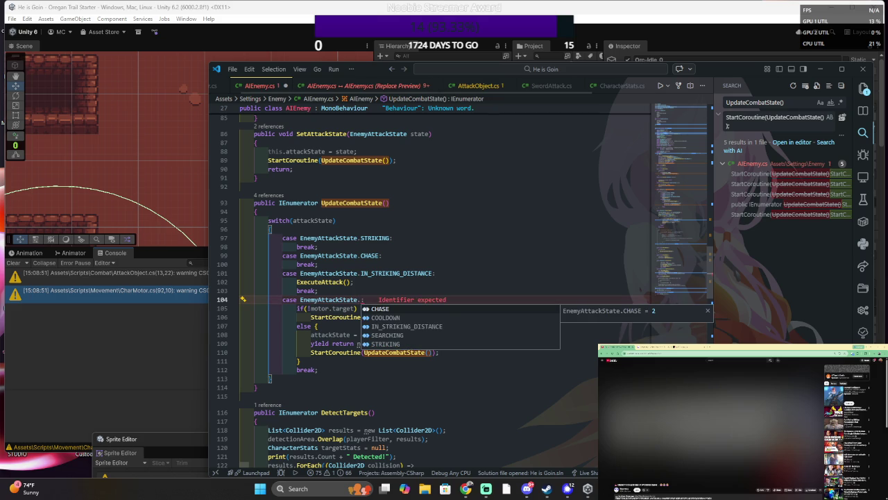
- Make the pasted label case EnemyAttackState.SEARCHING: and re-add default: beneath it
key("Down")
key("Down")
key("Up")
key("Up")
key("Return")
key("BackSpace")
key("BackSpace")
key("BackSpace")
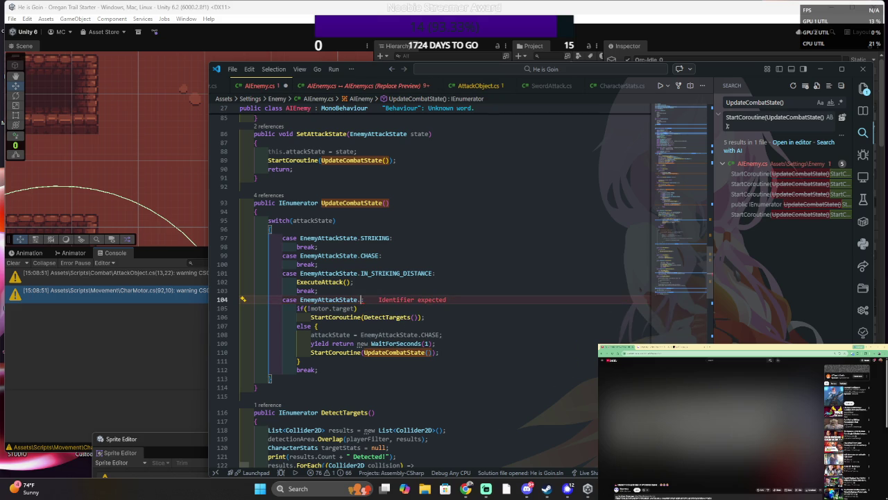
key("ctrl+space")
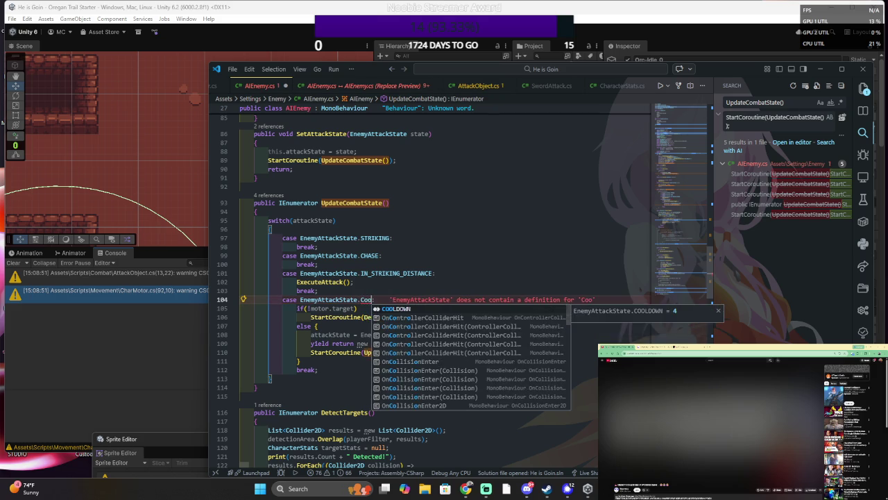
key("Escape")
key("ctrl+space")
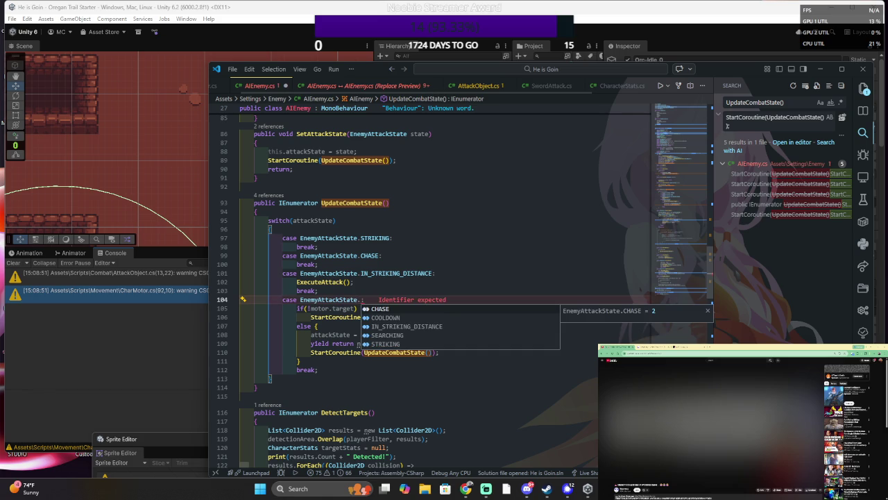
key("Down")
key("Down")
key("Down")
key("Return")
type(":")
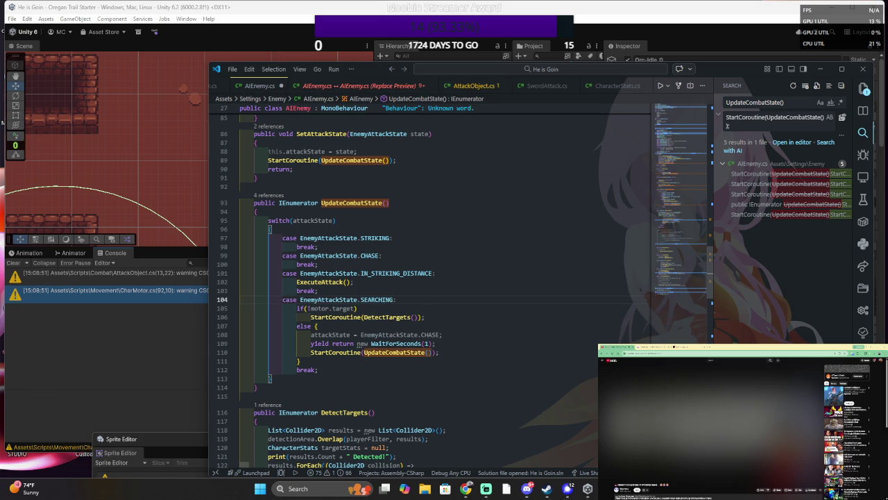
key("Return")
type("default")
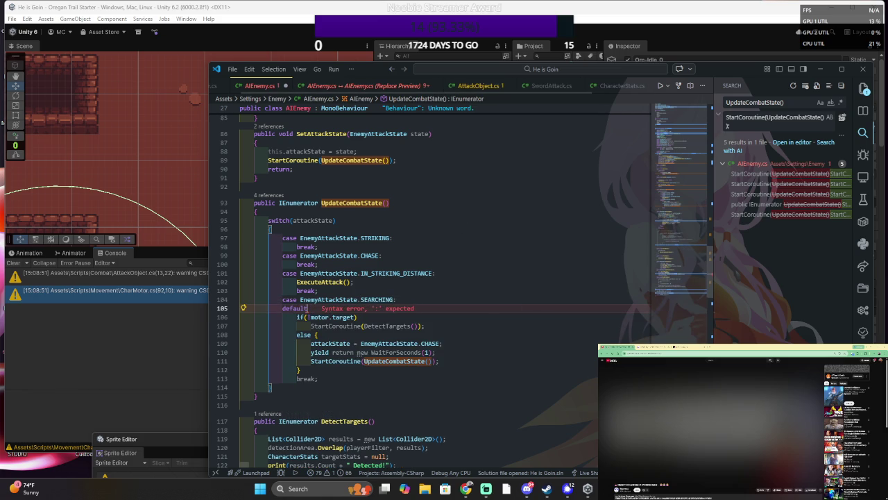
type(":")
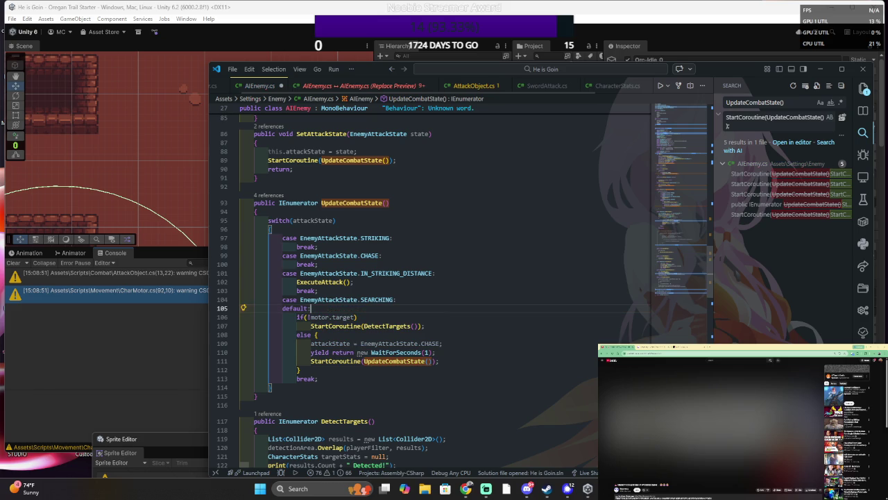
left_click(431, 326)
left_click(444, 353)
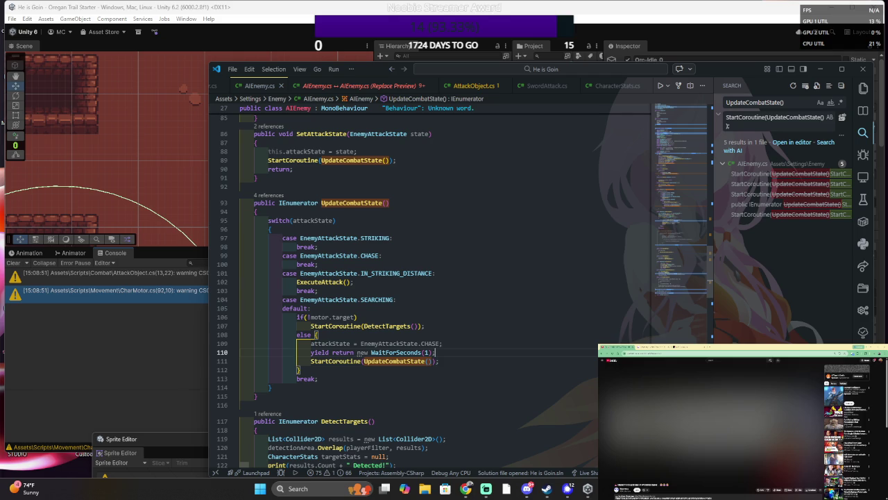
left_click(358, 316)
left_click(357, 352)
left_click(443, 344)
mouse_move(461, 361)
left_mouse_down()
mouse_move(444, 344)
mouse_move(437, 353)
left_mouse_up()
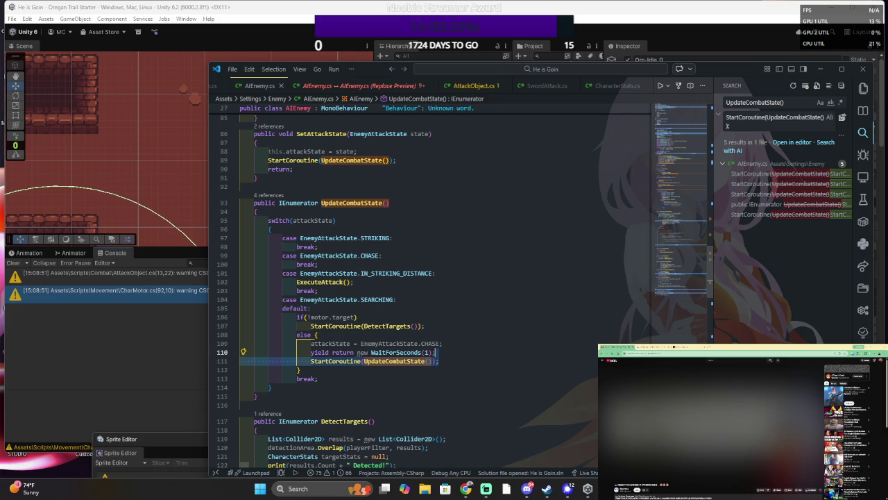
scroll(457, 374, "up", 2)
scroll(456, 373, "up", 2)
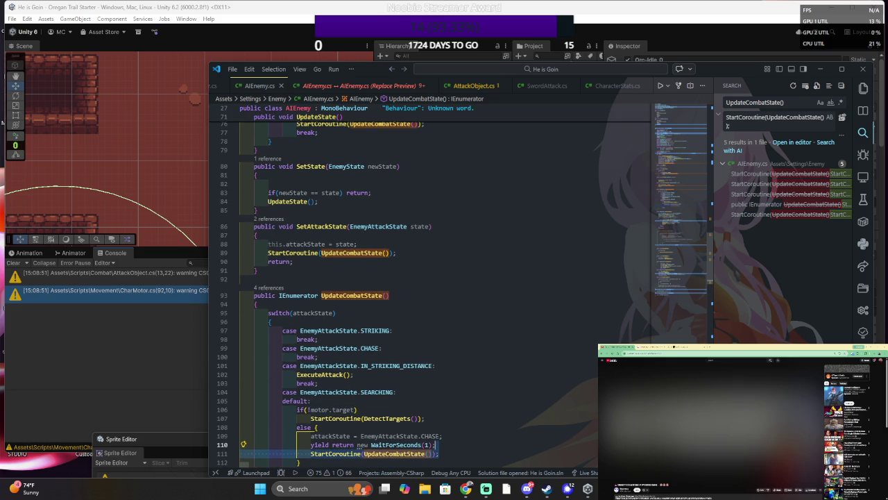
scroll(457, 374, "down", 6)
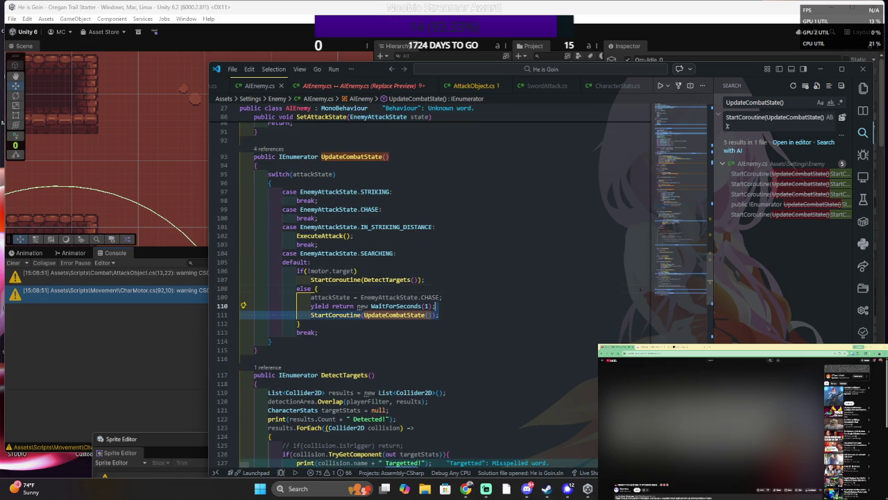
left_click(441, 297)
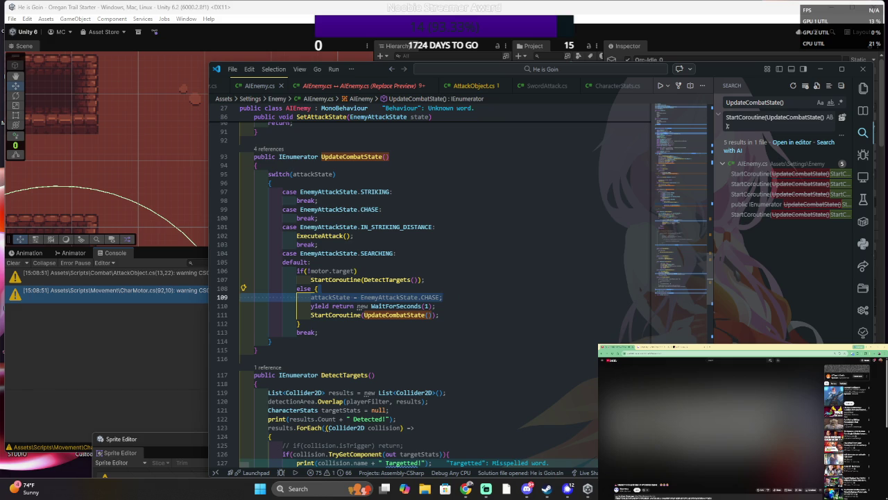
key("BackSpace")
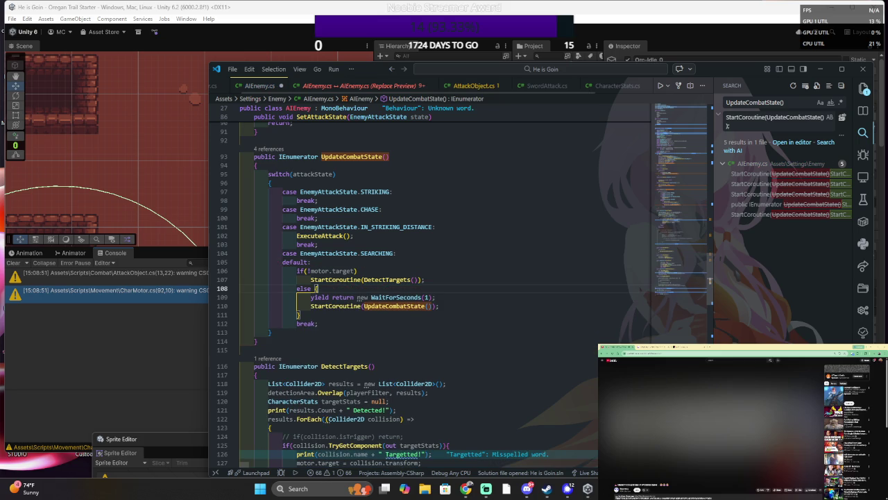
key("Tab")
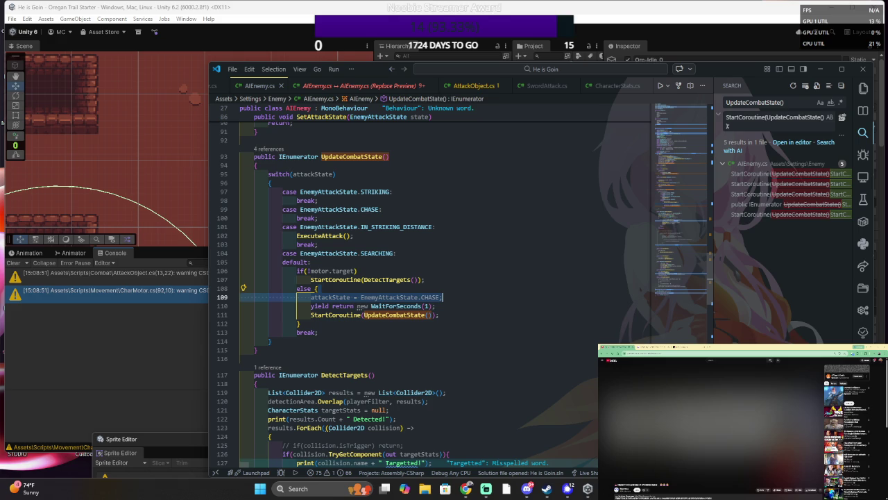
scroll(361, 278, "down", 3)
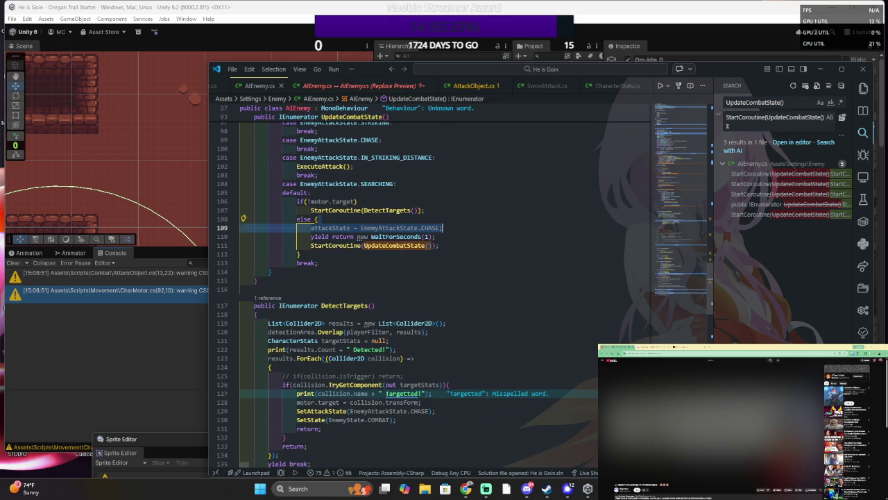
scroll(361, 236, "down", 3)
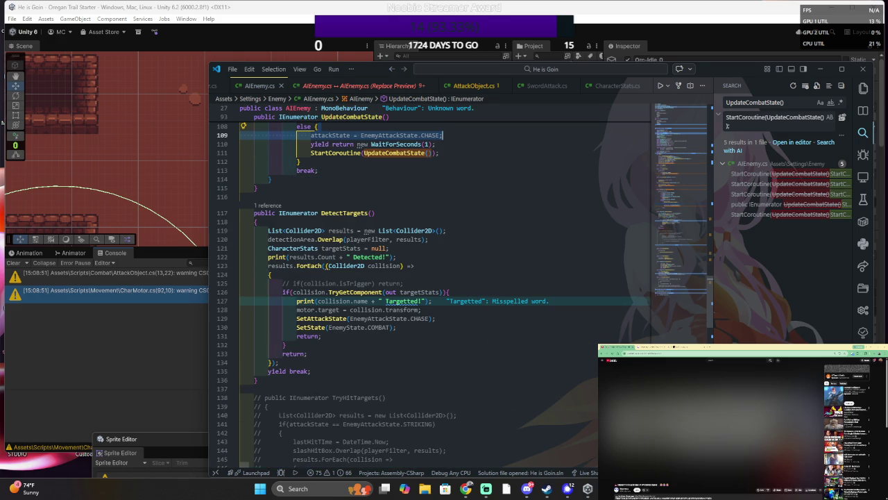
- Play-test in Unity until 1 Detected! and Player Targeted! log, then return to DetectTargets
key("alt+Tab")
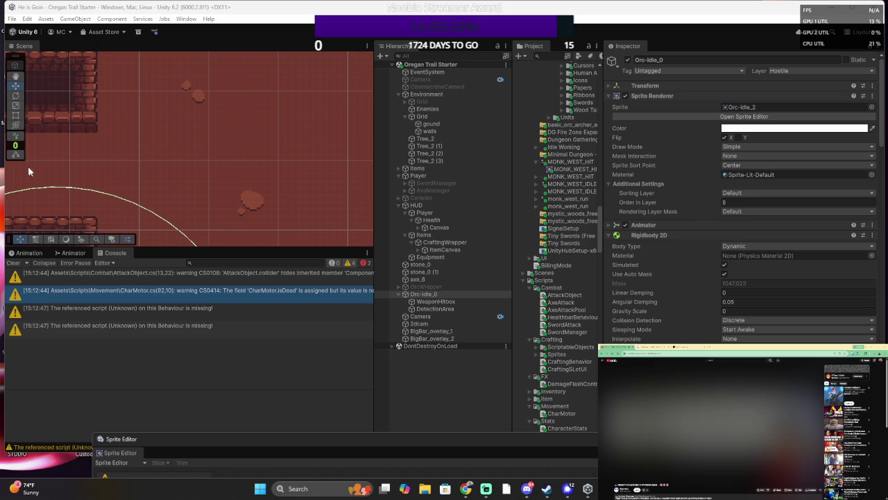
left_click(431, 31)
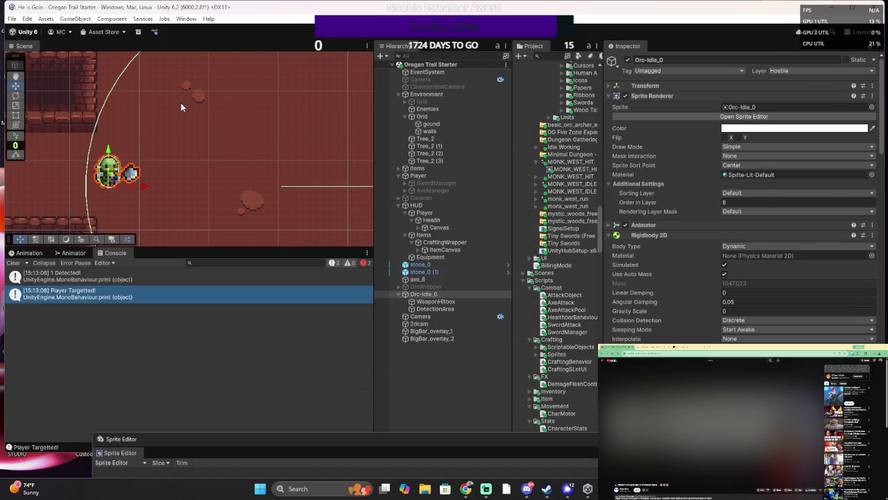
key("alt+Tab")
key("Down")
key("Down")
key("Down")
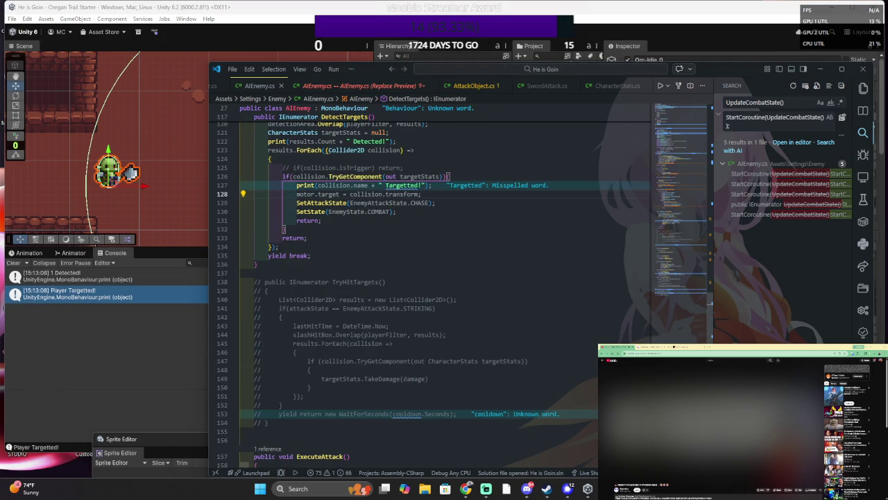
- Follow SetAttackState to its definition, inspect its UpdateCombatState call, then return to Unity
key("Up")
key("Up")
key("Up")
left_click(320, 203, "ctrl")
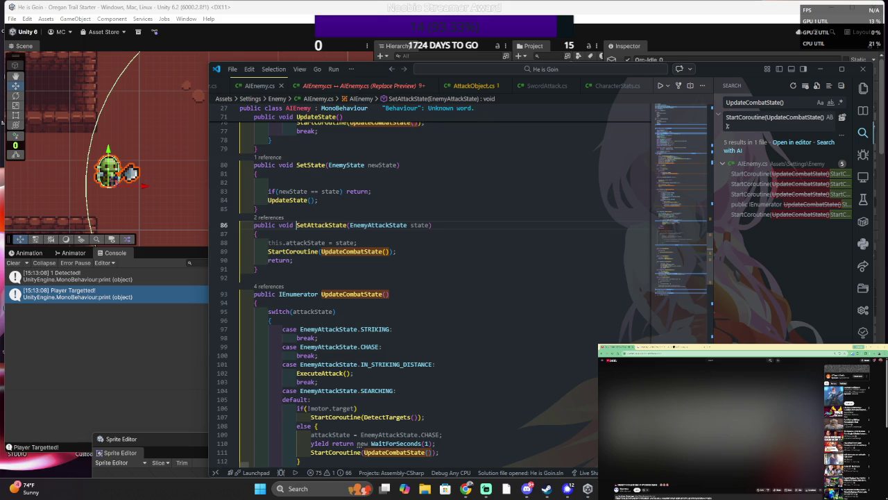
left_click(372, 252)
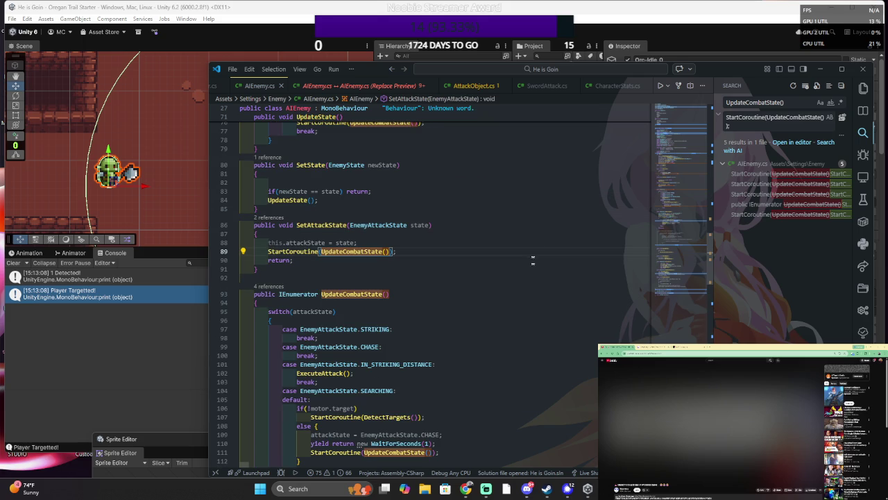
key("alt+Tab")
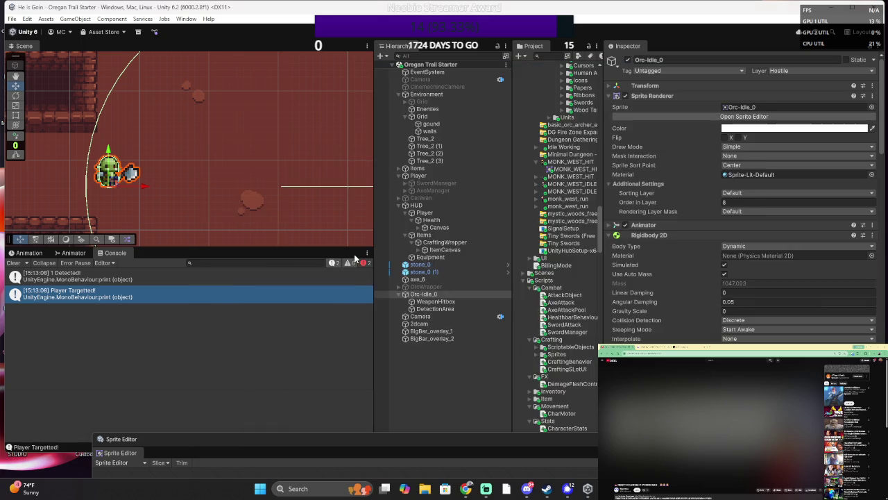
key("alt+Tab")
key("alt+Tab")
key("Escape")
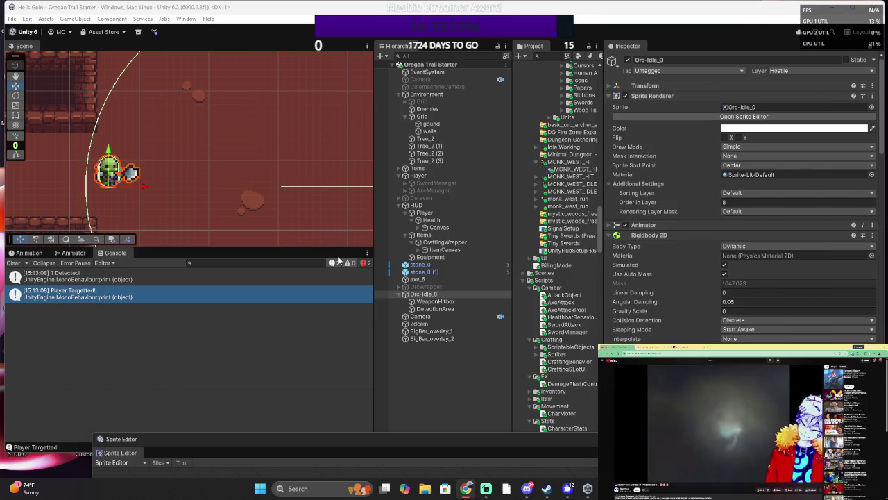
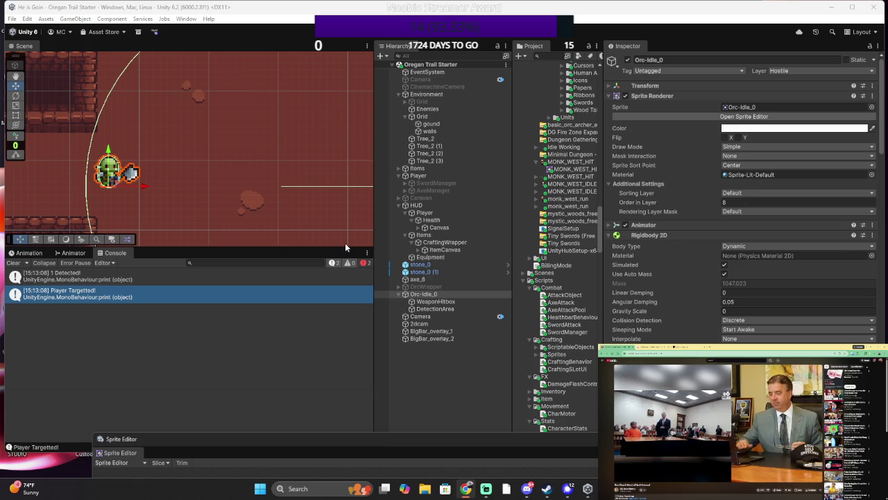
- Select the ground tilemap, exit play mode, and minimize the Unity editor window
left_click(345, 243)
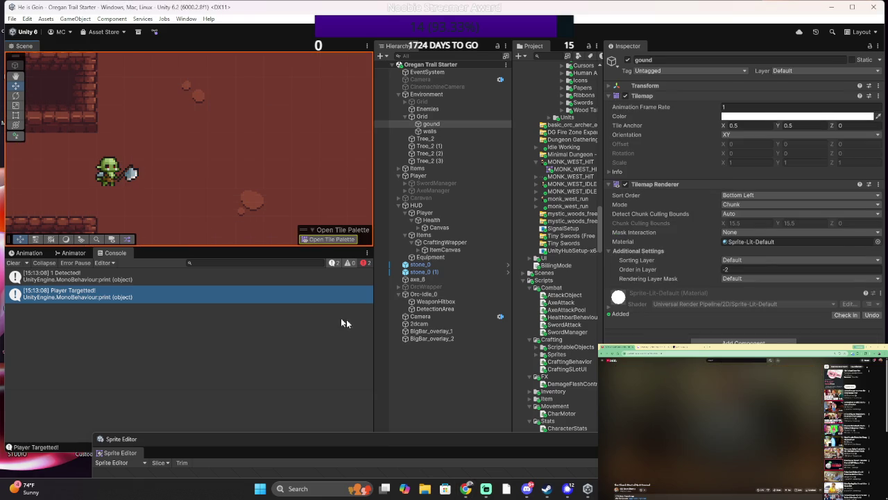
key("alt+Tab")
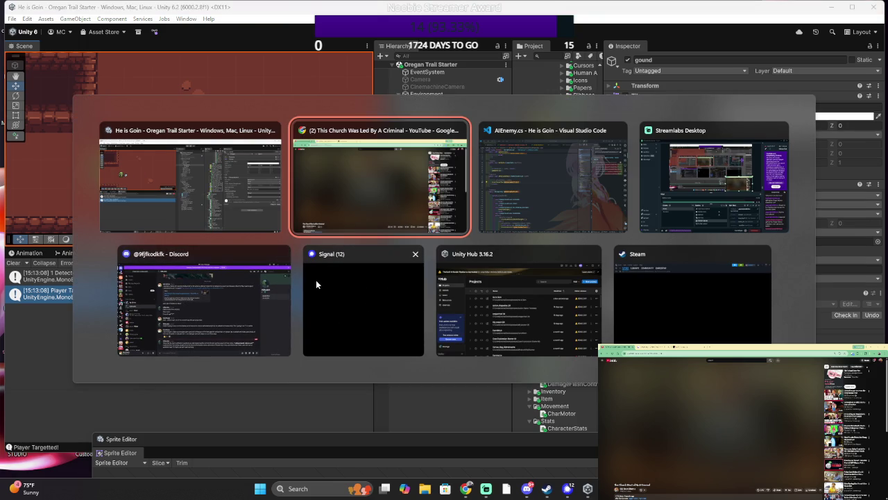
key("Escape")
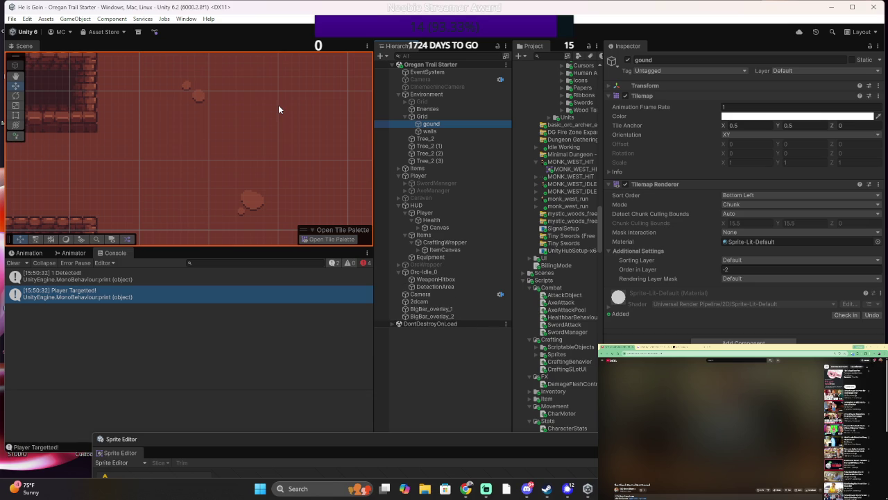
left_click(428, 39)
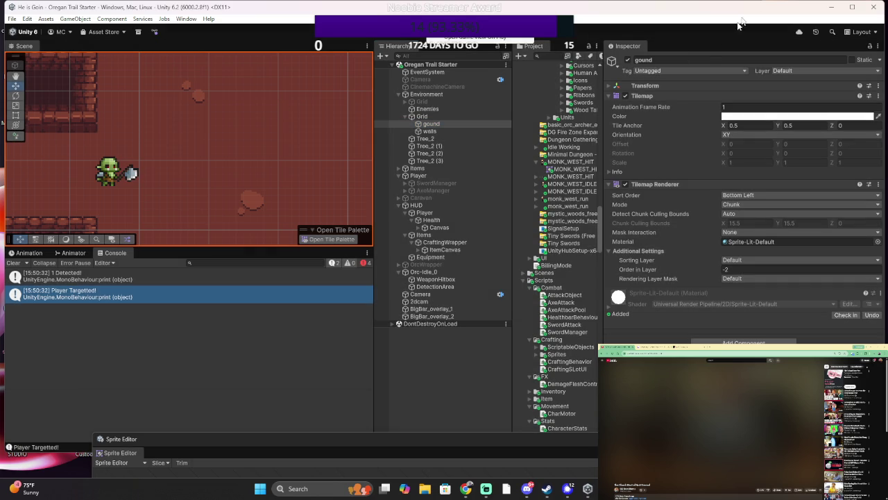
left_click(835, 7)
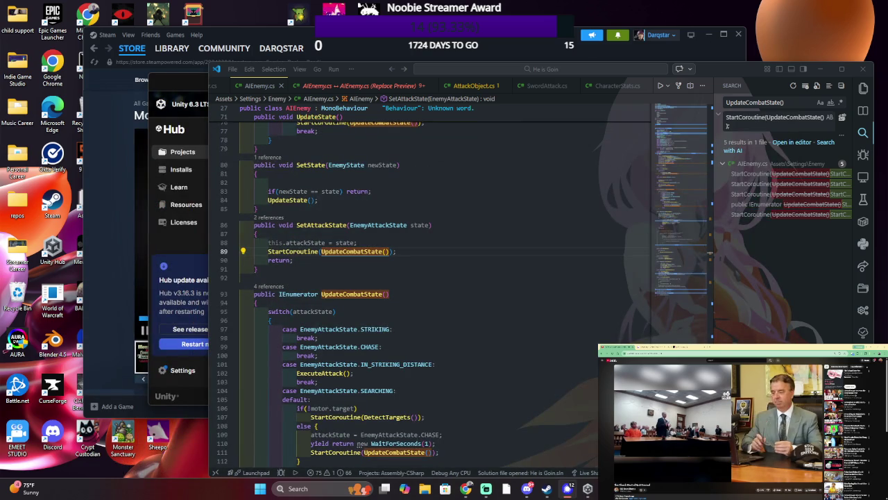
- Bring Steam forward to its game library and scroll through the installed games list
left_click(170, 49)
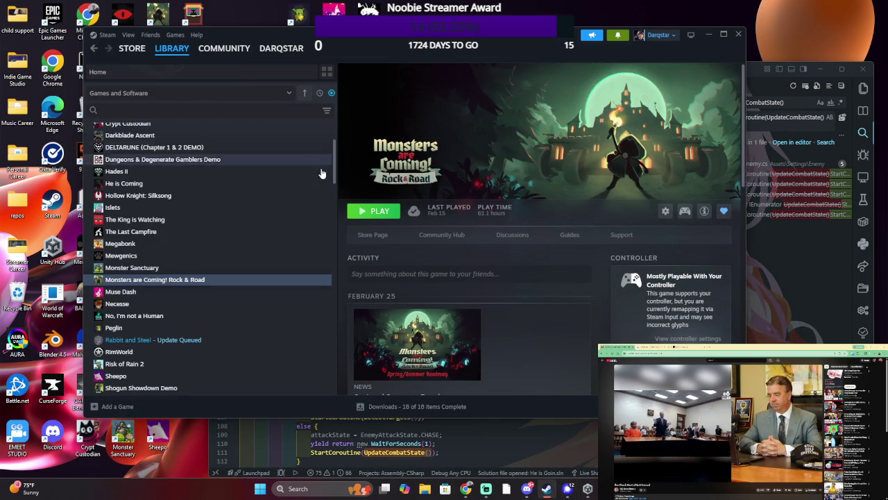
scroll(275, 186, "up", 1)
scroll(275, 181, "up", 1)
scroll(281, 157, "down", 5)
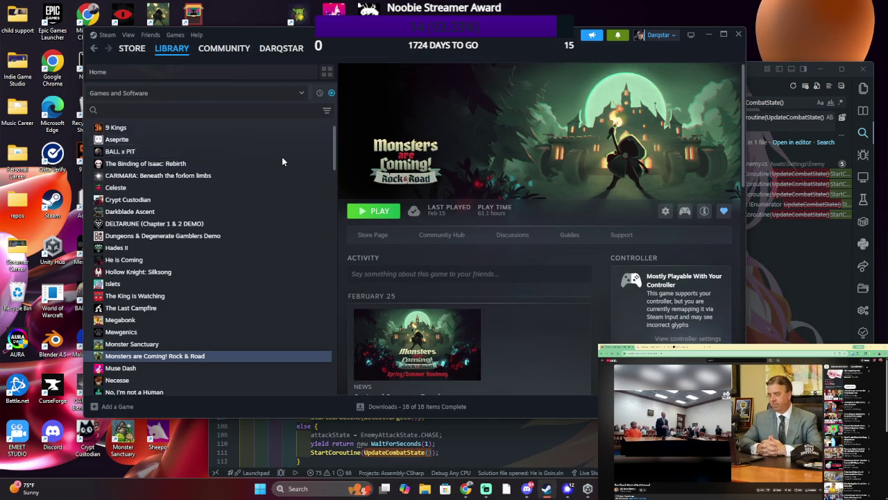
scroll(282, 160, "down", 2)
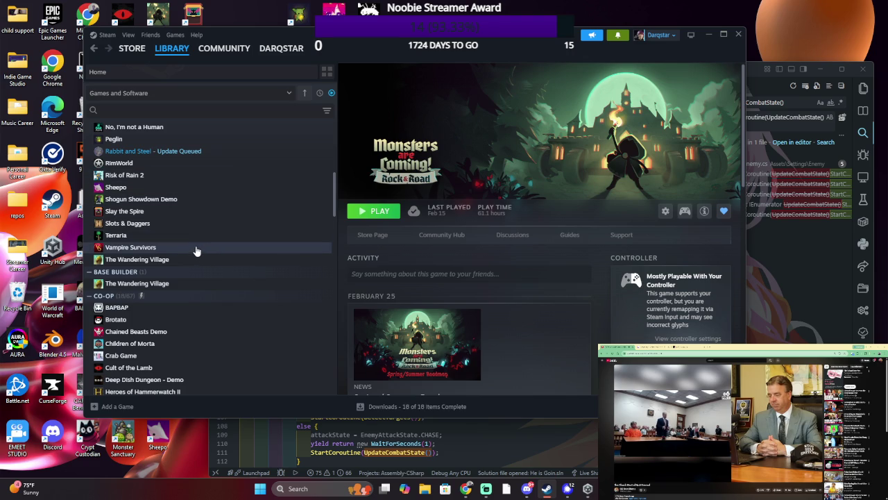
scroll(196, 249, "down", 10)
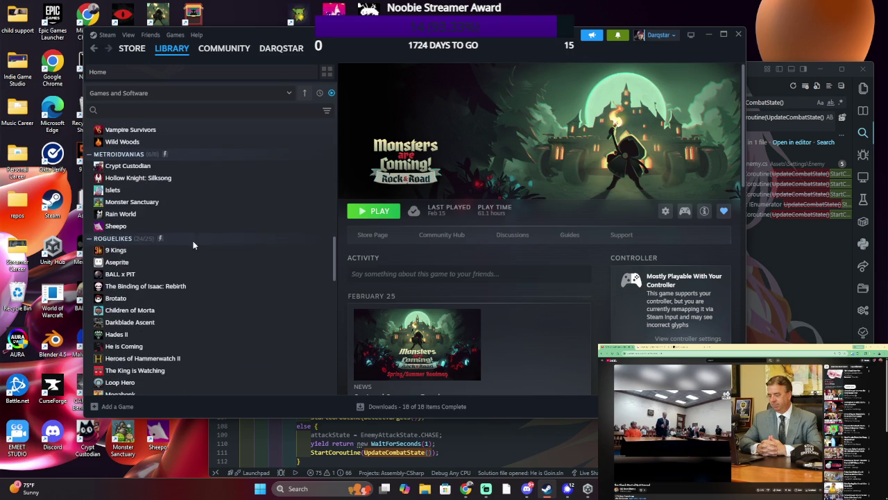
scroll(194, 237, "down", 3)
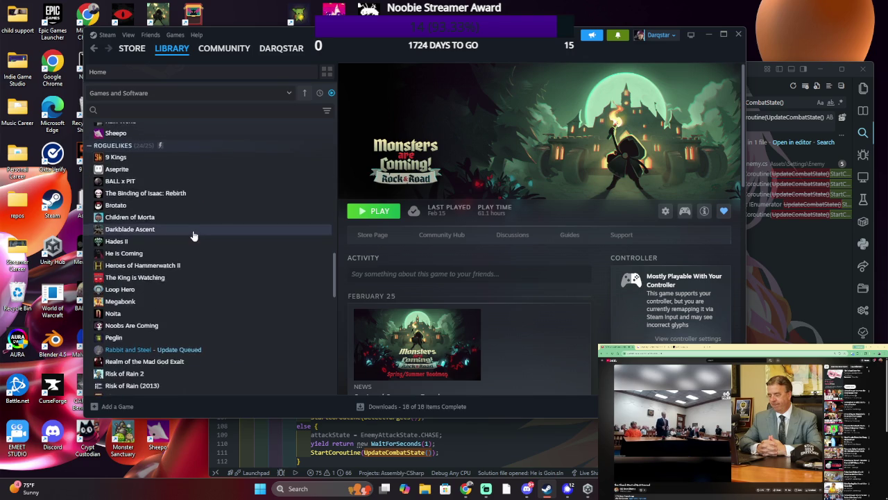
scroll(195, 228, "down", 3)
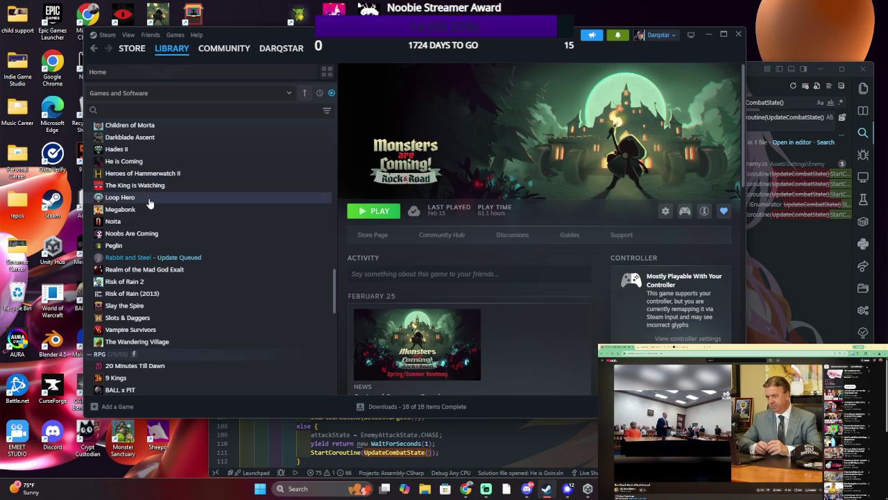
- View the Realm of the Mad God Exalt, Noobs Are Coming and Binding of Isaac: Rebirth pages
left_click(211, 276)
left_click(201, 233)
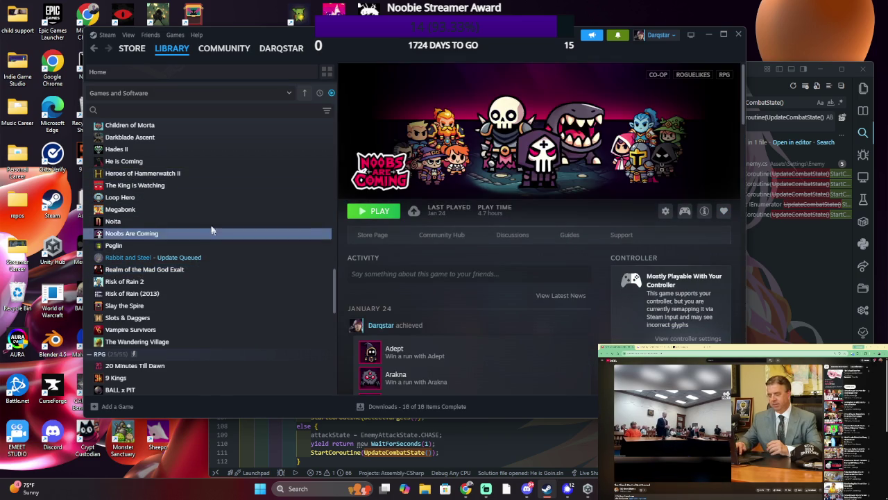
scroll(190, 151, "up", 1)
scroll(194, 159, "up", 1)
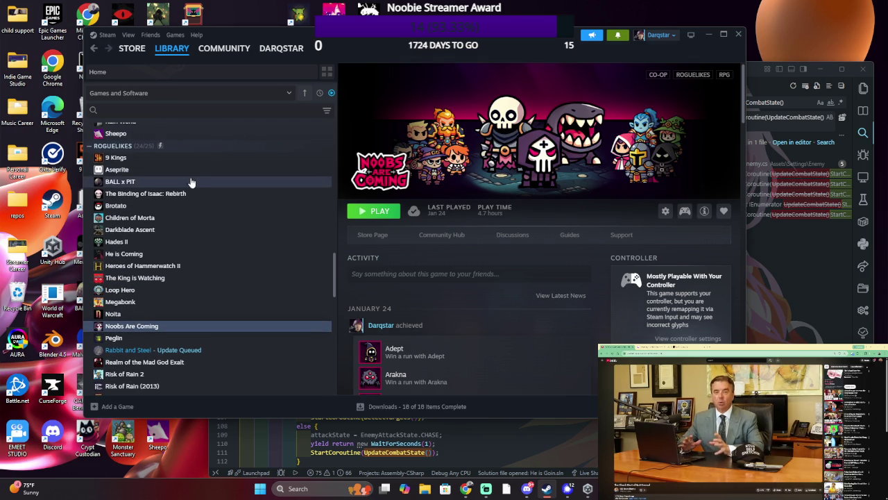
left_click(187, 194)
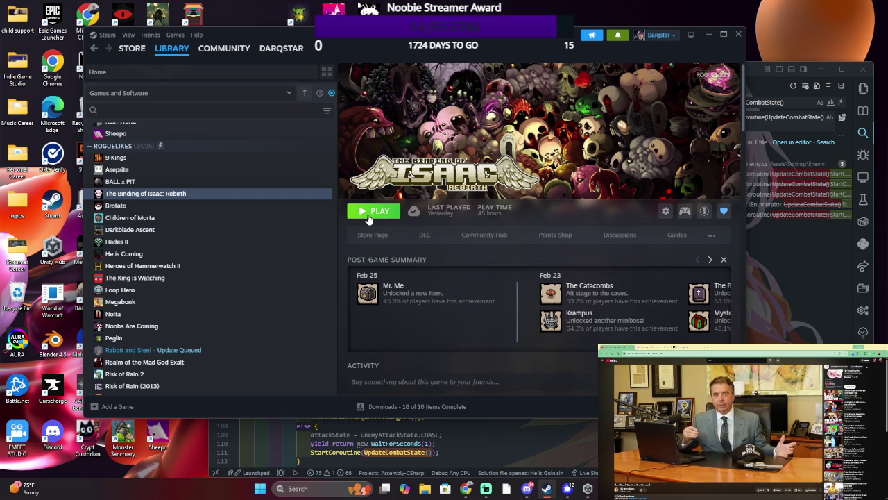
- Scroll the library list to Megabonk and launch it
scroll(249, 321, "down", 3)
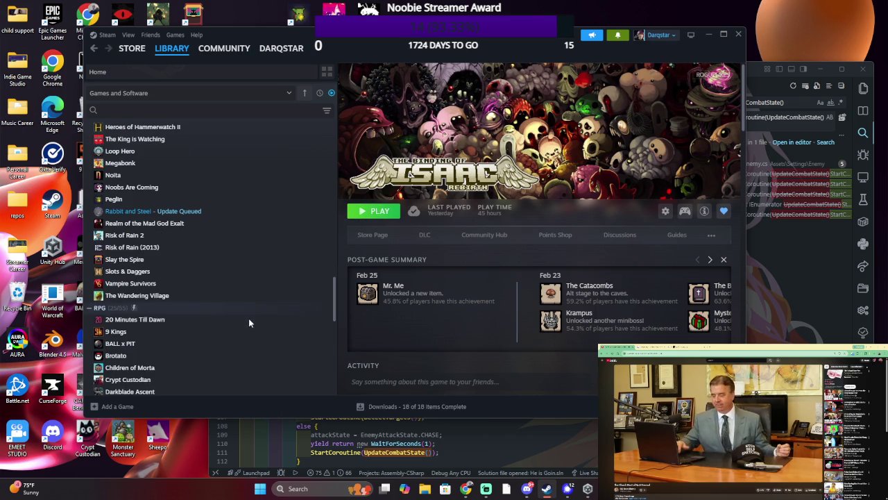
scroll(240, 305, "down", 5)
scroll(239, 305, "down", 2)
scroll(238, 305, "down", 5)
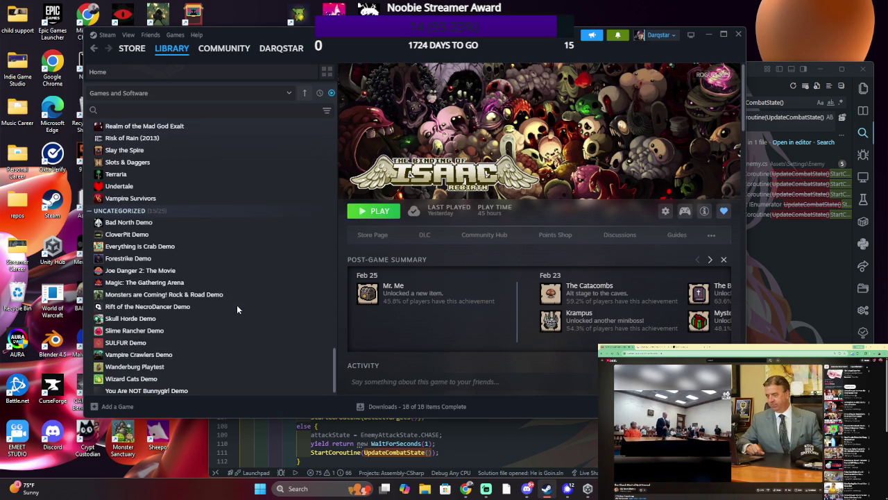
scroll(234, 310, "up", 10)
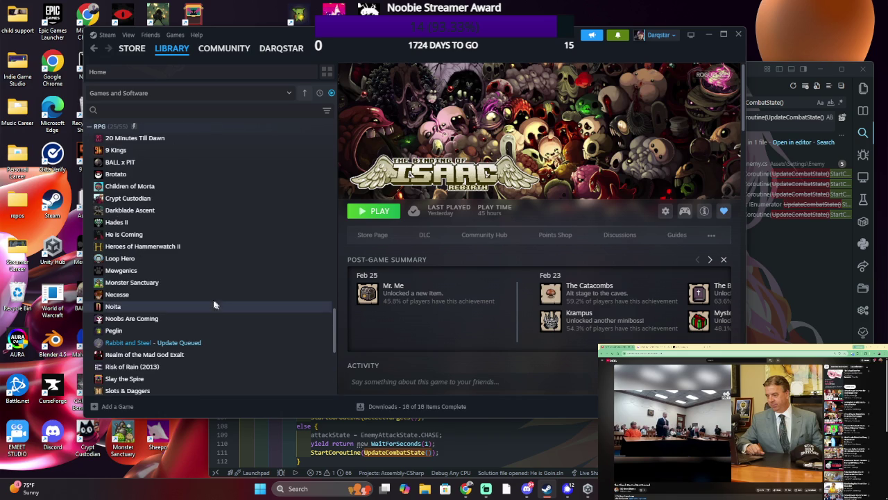
scroll(213, 284, "up", 5)
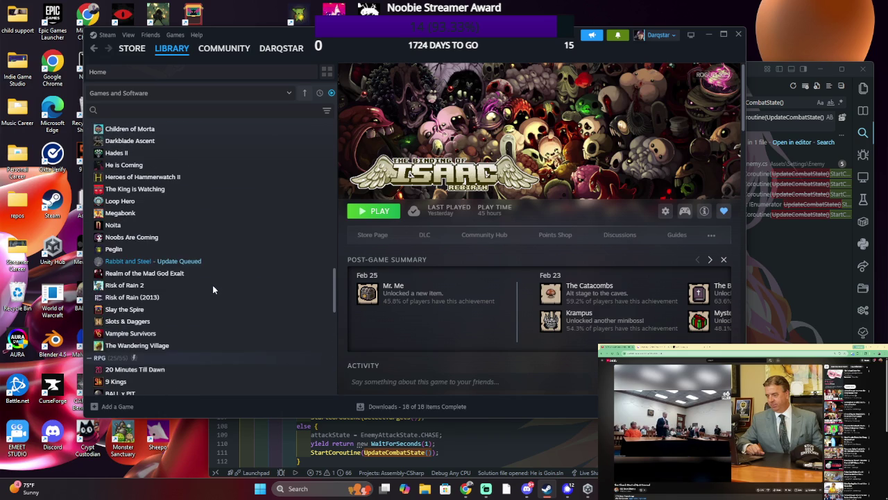
double_click(219, 259)
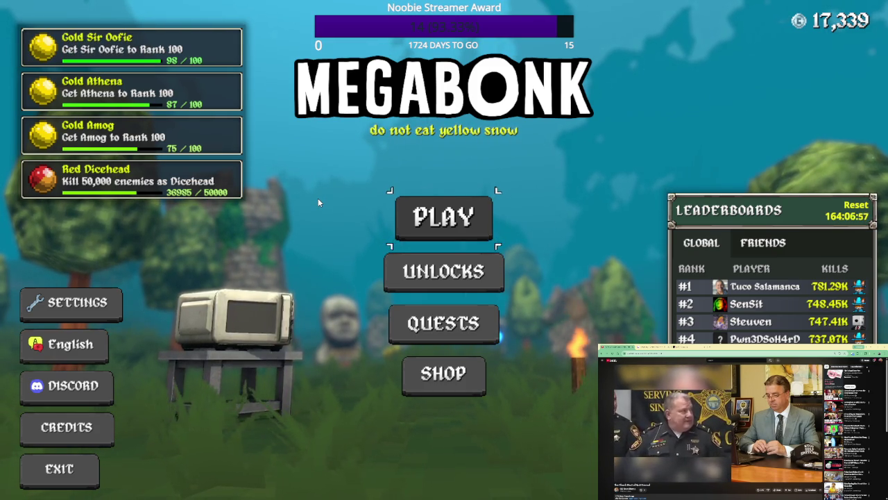
- Bring up the 'Exit game?' confirmation from Megabonk's main menu
left_click(59, 469)
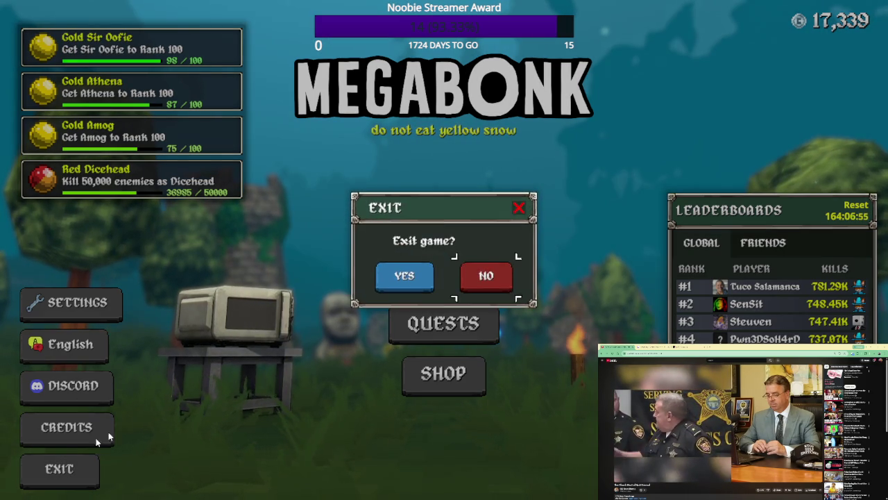
- Decline exiting, choose Play, and confirm Tony McZoom as the character
left_click(486, 274)
key("Up")
key("Up")
key("Up")
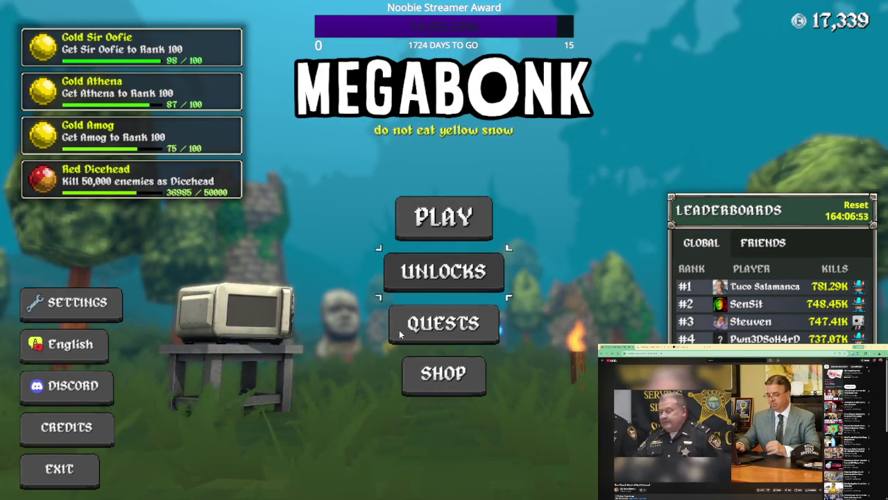
key("Return")
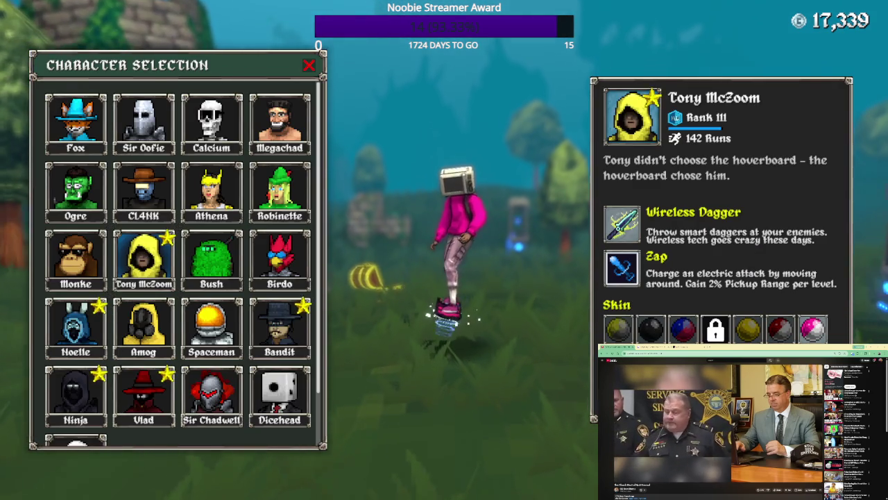
key("Return")
key("Return")
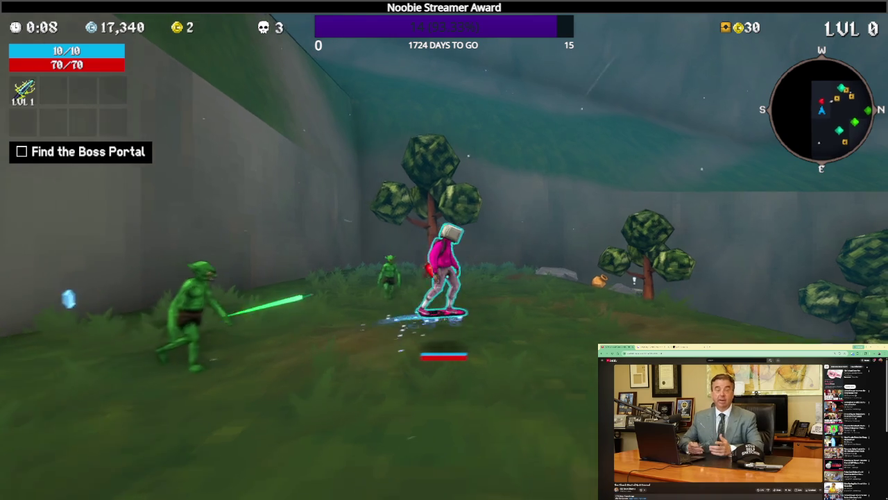
- Run through the Forest collecting coins, charge the shrine, and take 10% Knockback
key("w")
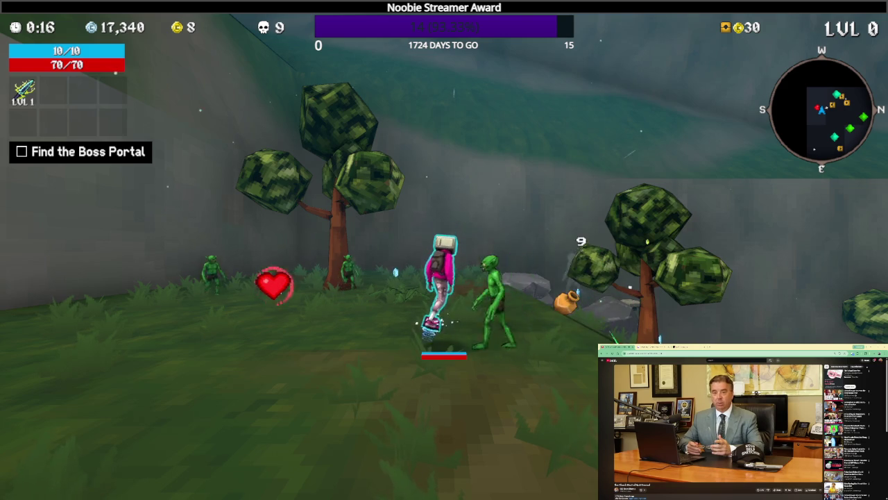
key("w")
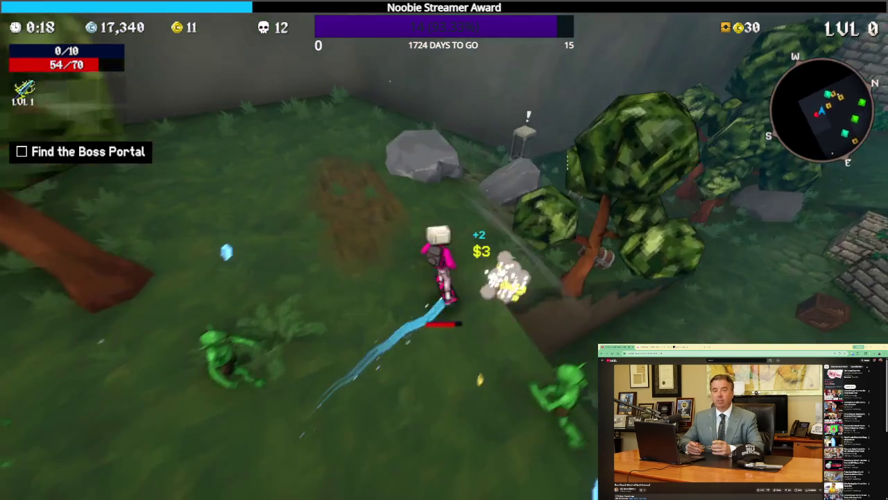
key("w")
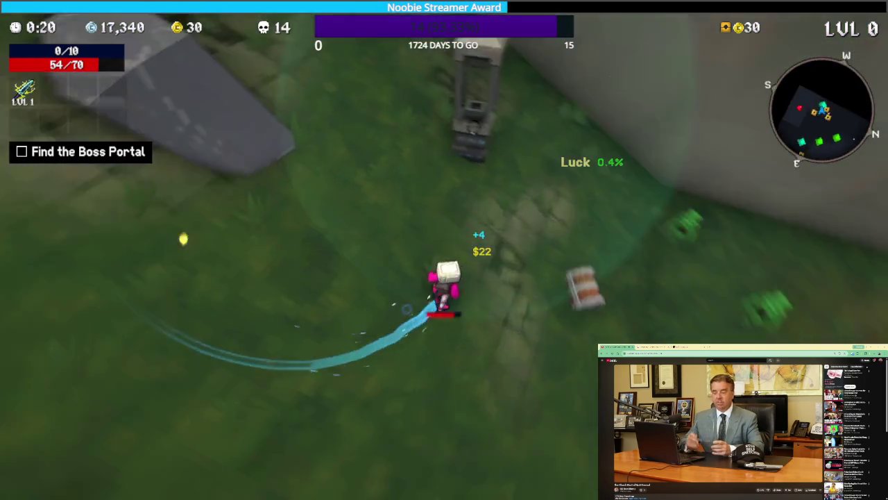
key("w")
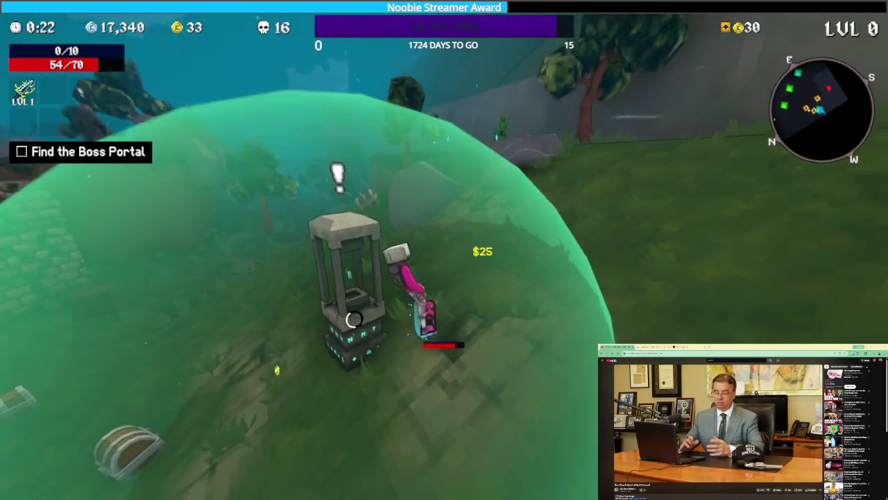
key("w")
key("w")
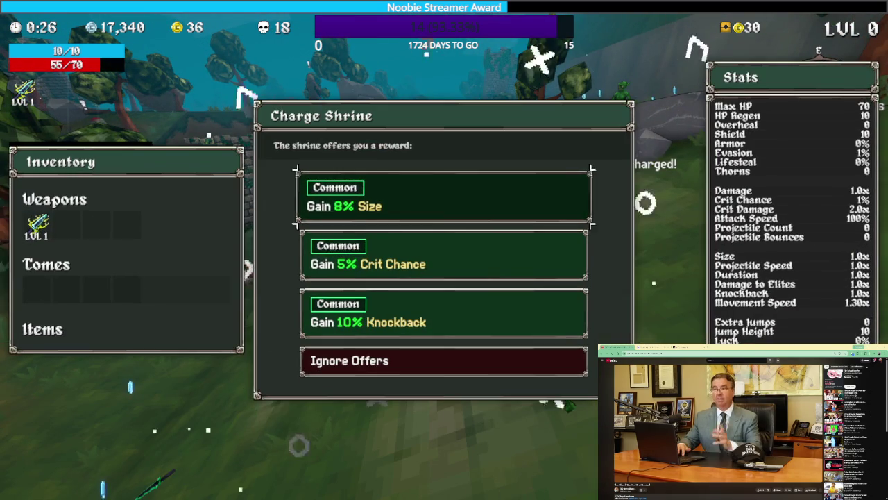
key("Return")
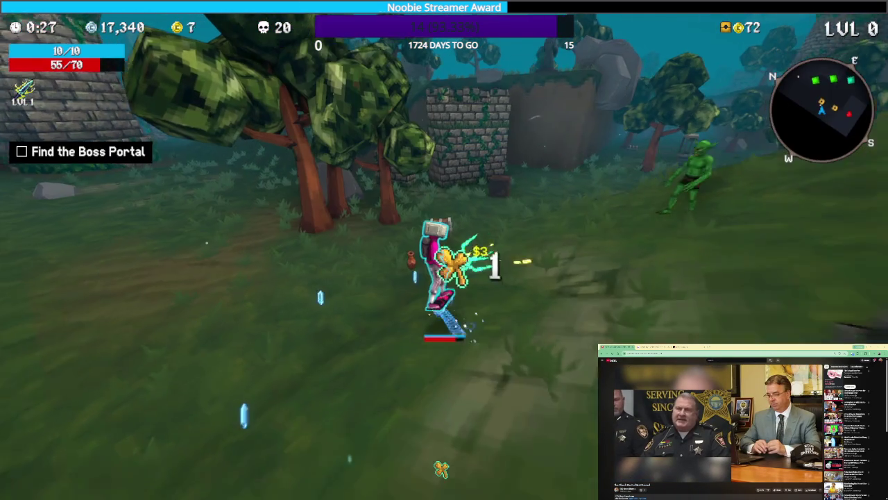
- Pick Firestaff from the upgrade offers and keep running past the ruins and tower
key("w")
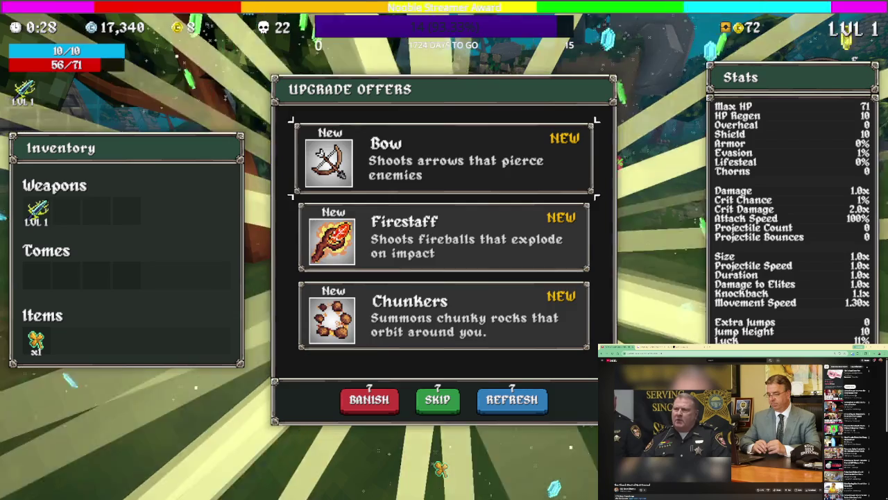
key("Down")
key("Return")
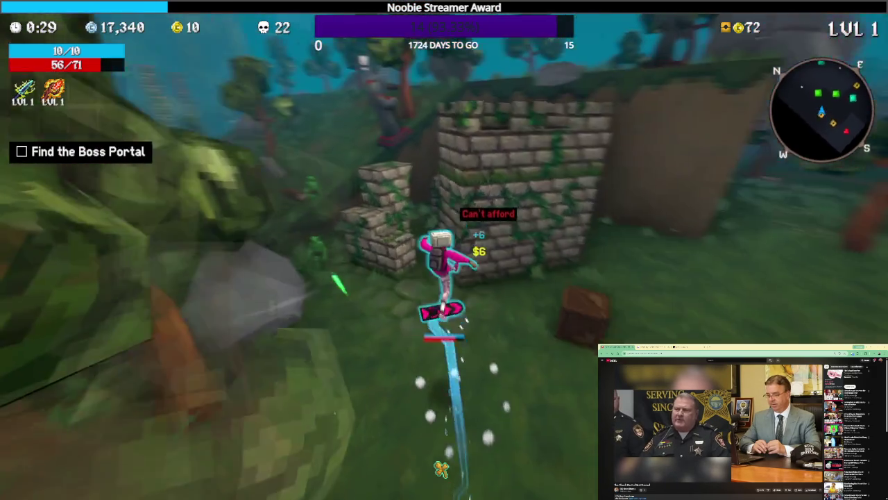
key("w")
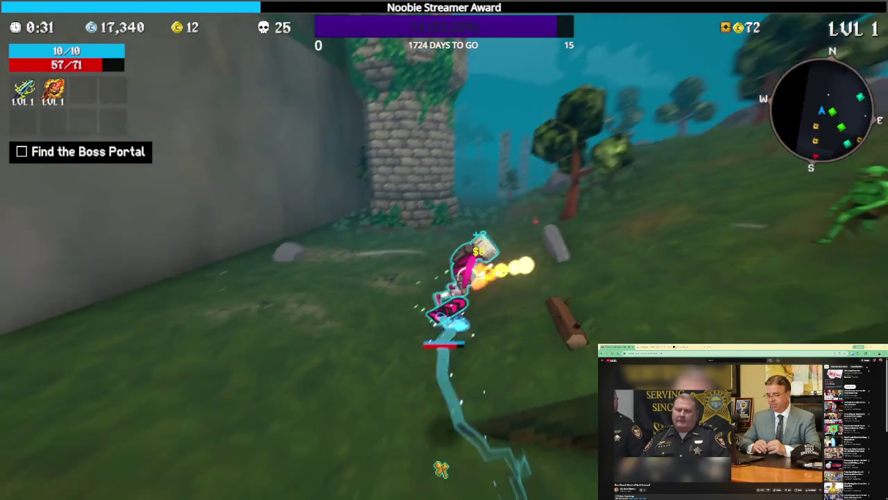
key("w")
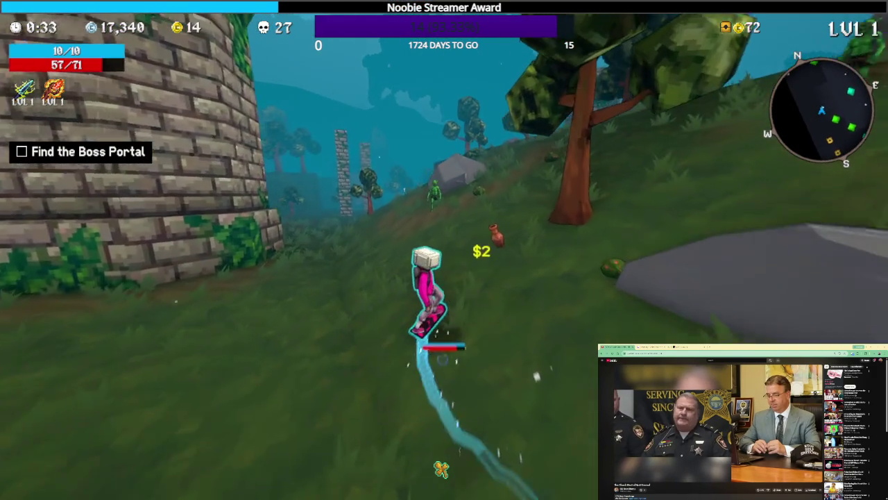